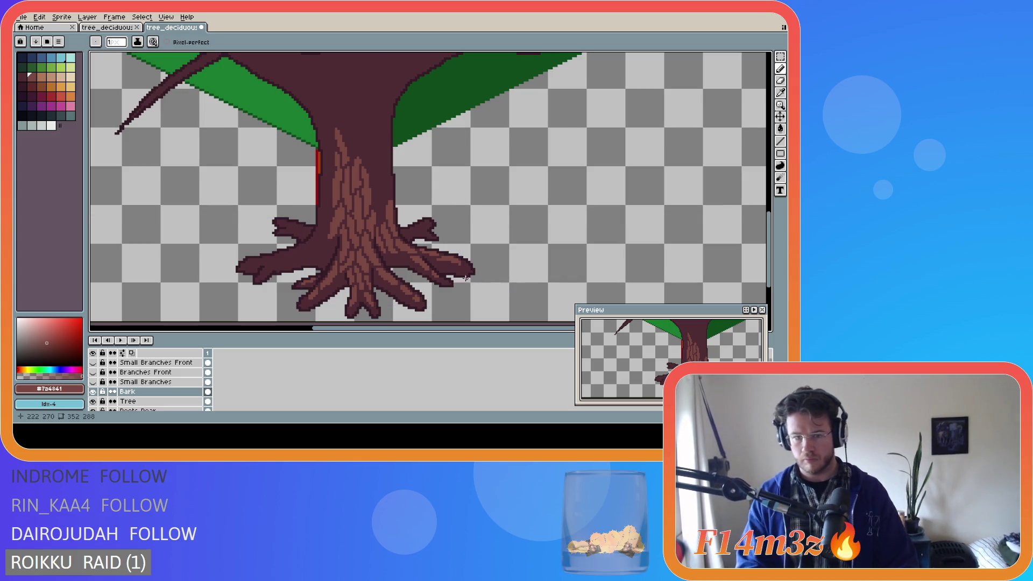
# Draw two bark lines up the middle of the trunk and save the drawing
pyautogui.press('e')
pyautogui.press('b')
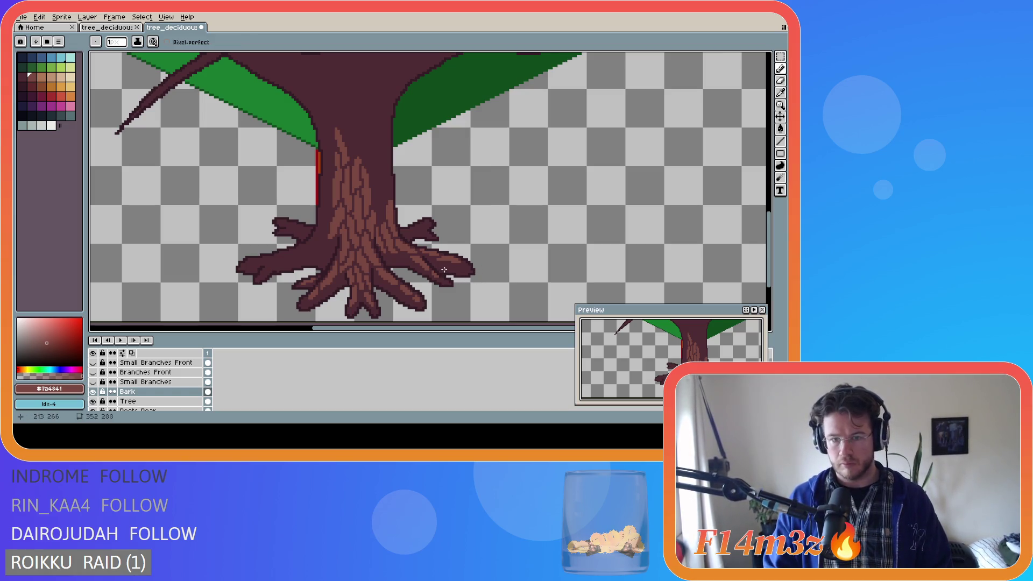
pyautogui.press('ctrl')
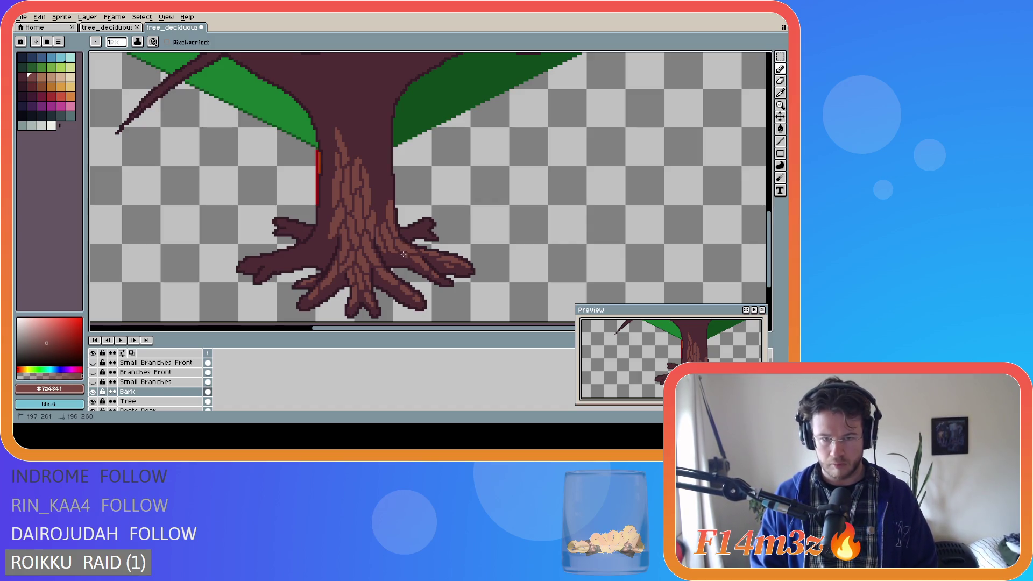
pyautogui.press('v')
pyautogui.press('b')
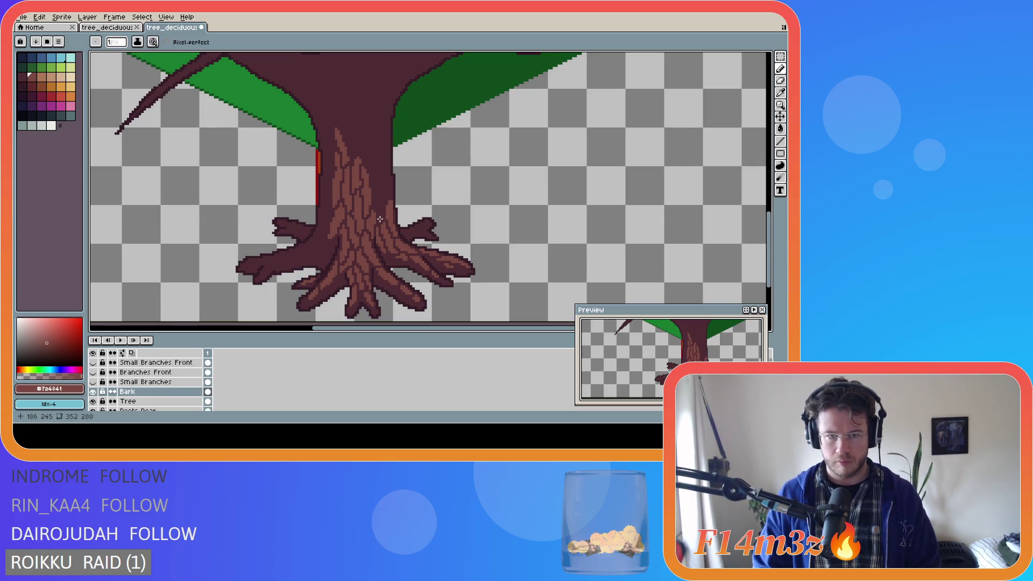
pyautogui.moveTo(379, 221); pyautogui.dragTo(379, 211)
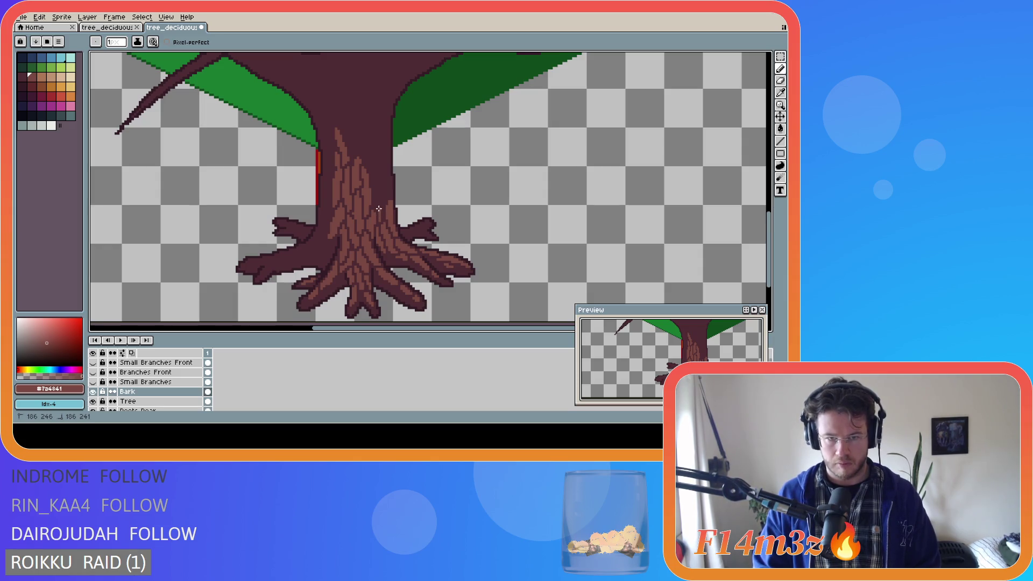
pyautogui.moveTo(375, 203)
pyautogui.mouseDown()
pyautogui.moveTo(376, 194)
pyautogui.moveTo(383, 213)
pyautogui.moveTo(380, 192)
pyautogui.mouseUp()
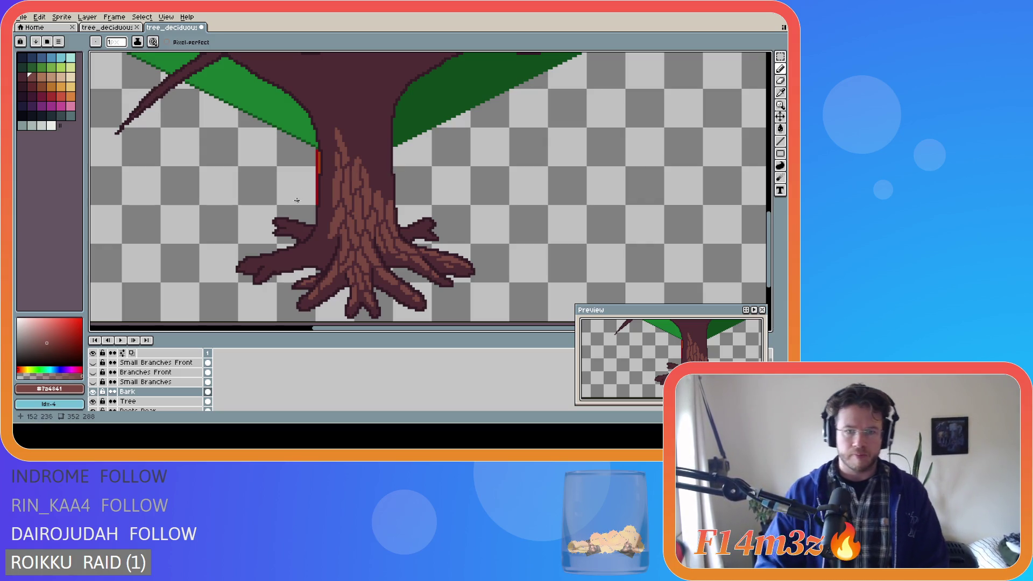
pyautogui.hotkey('ctrl', 's')
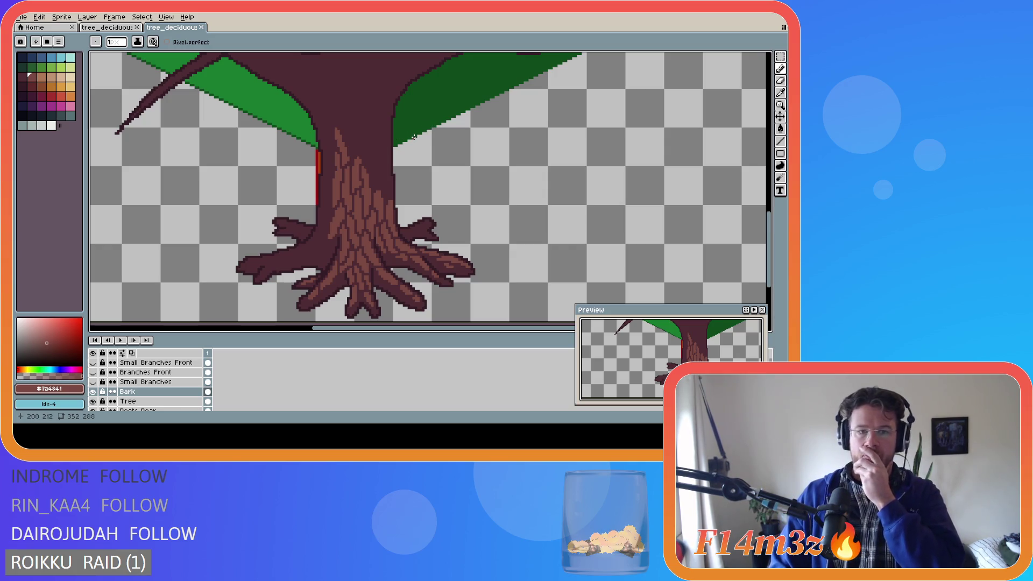
# Add more bark pixels and strokes higher up the trunk toward the canopy
pyautogui.click(413, 136)
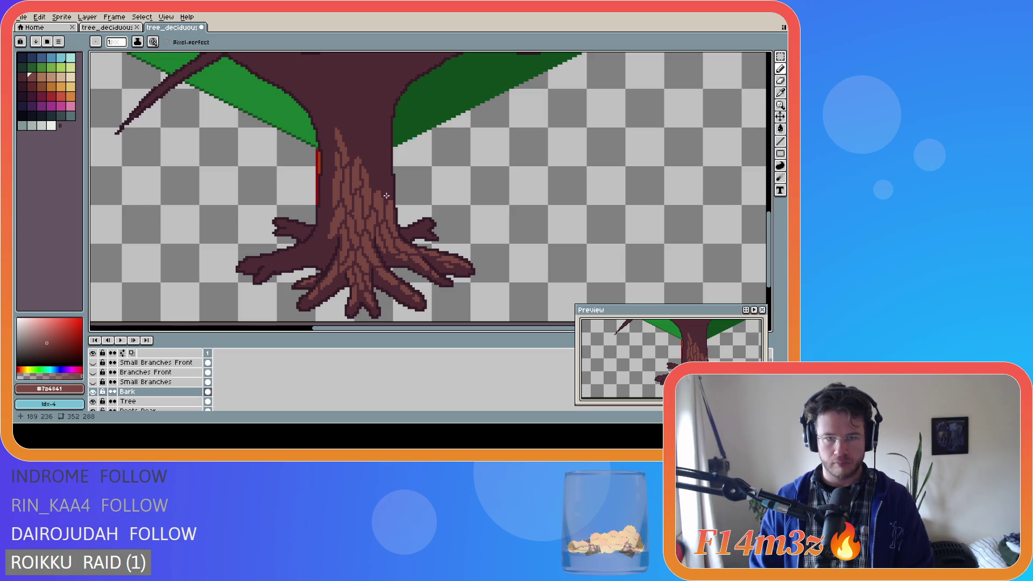
pyautogui.moveTo(387, 197); pyautogui.dragTo(387, 191)
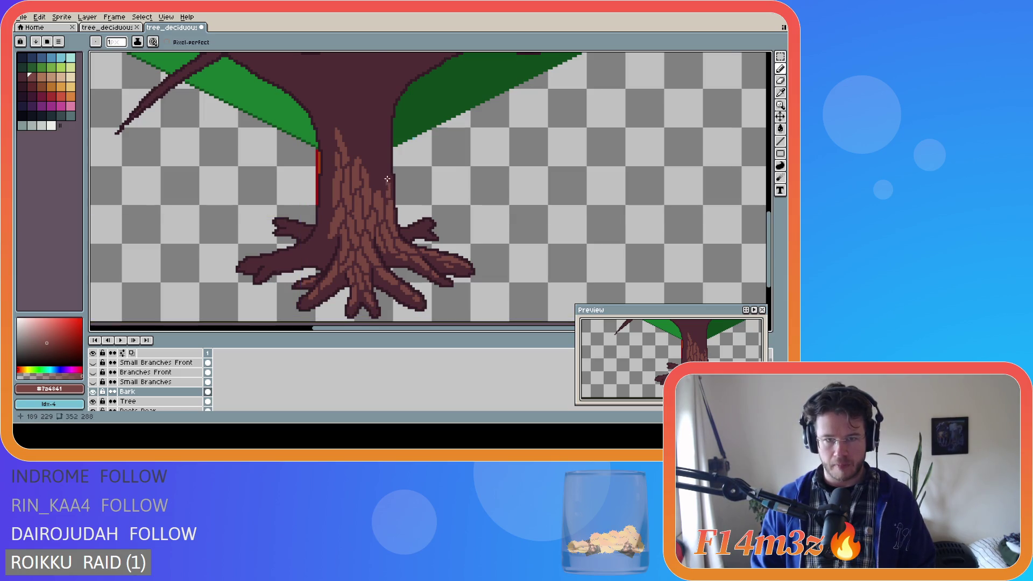
pyautogui.press('ctrl')
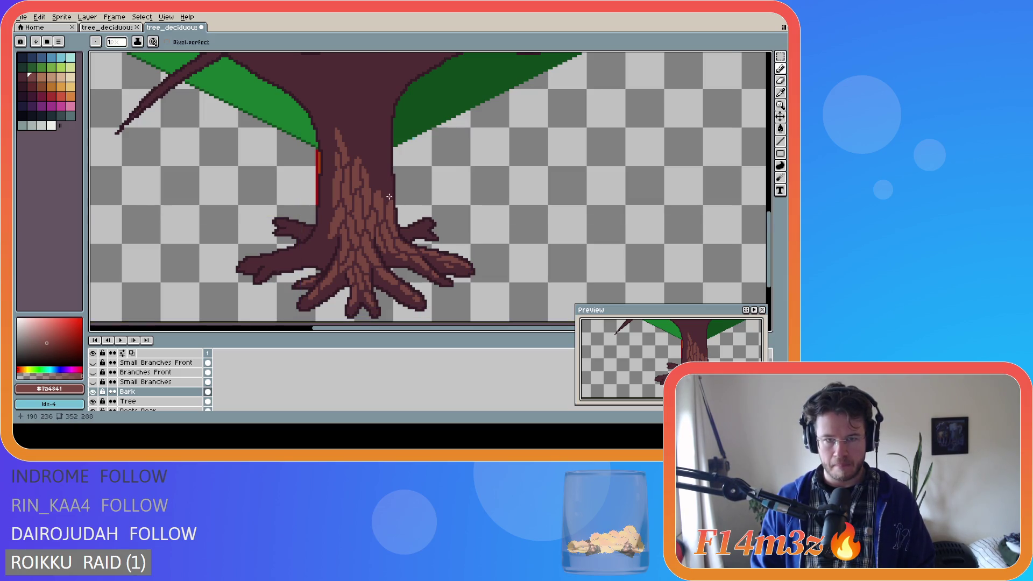
pyautogui.click(385, 194)
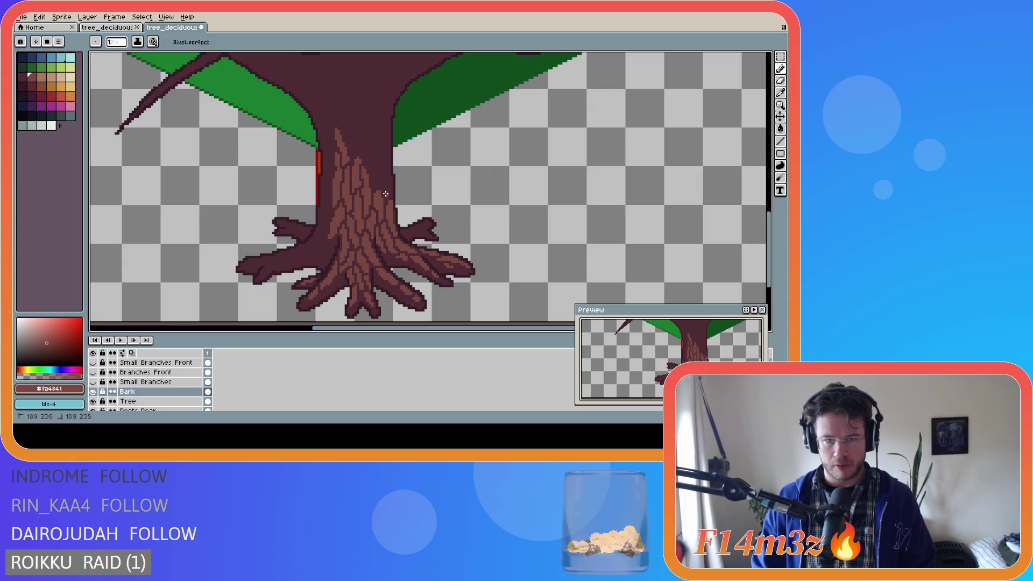
pyautogui.moveTo(390, 186); pyautogui.dragTo(383, 168)
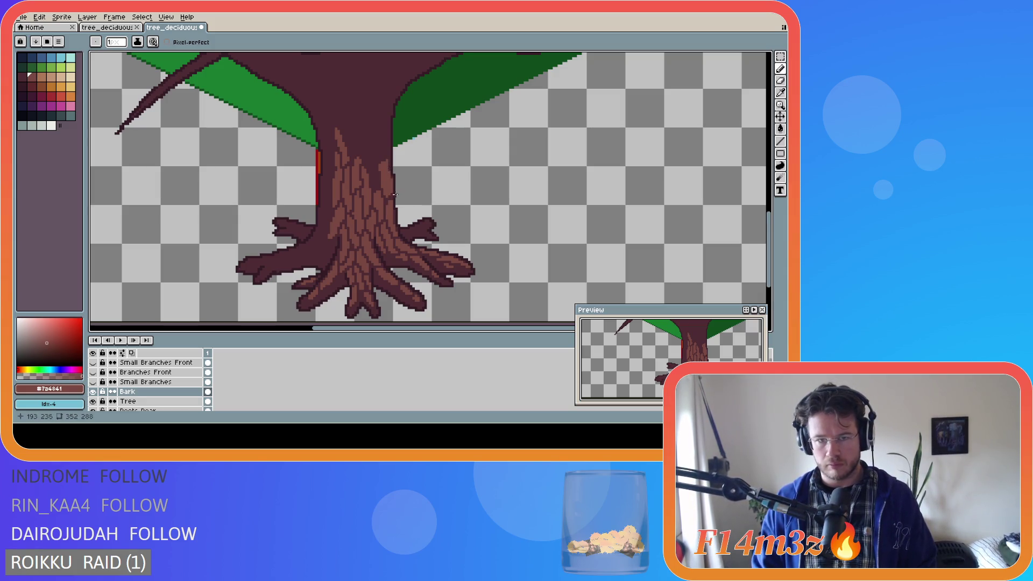
pyautogui.press('e')
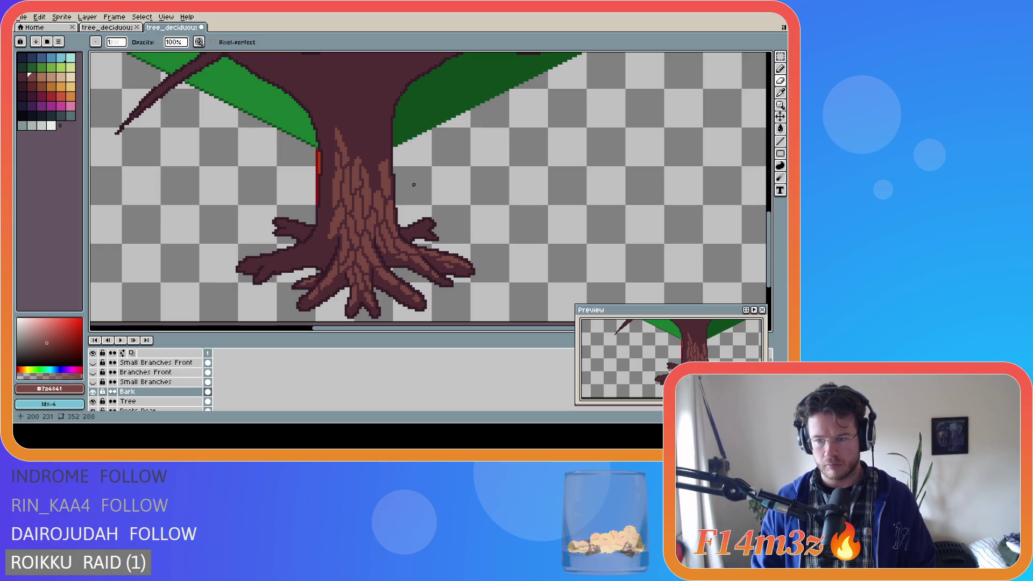
pyautogui.press('e')
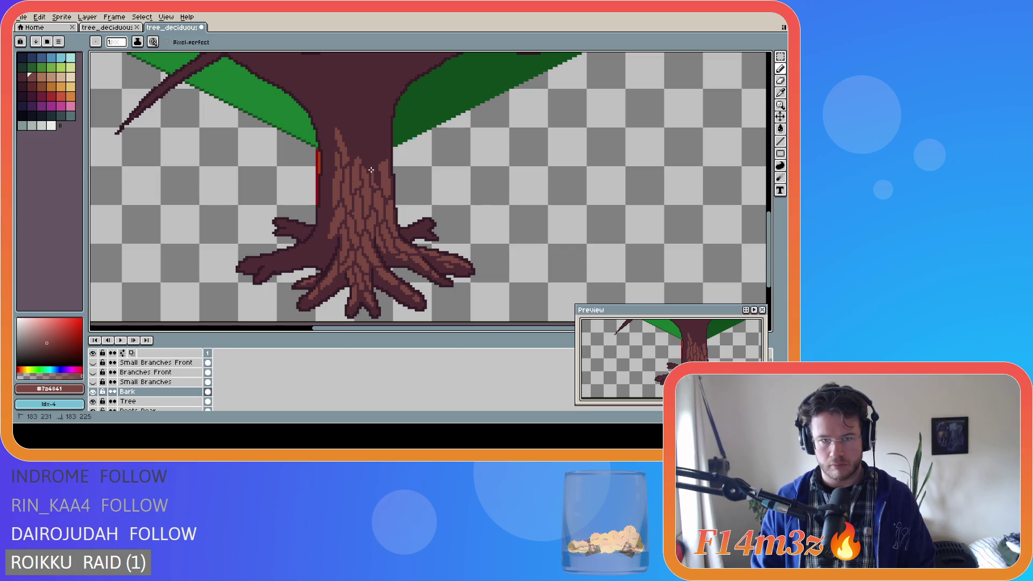
# Pencil short vertical bark strokes and a dot on the upper trunk
pyautogui.moveTo(377, 184); pyautogui.dragTo(375, 165)
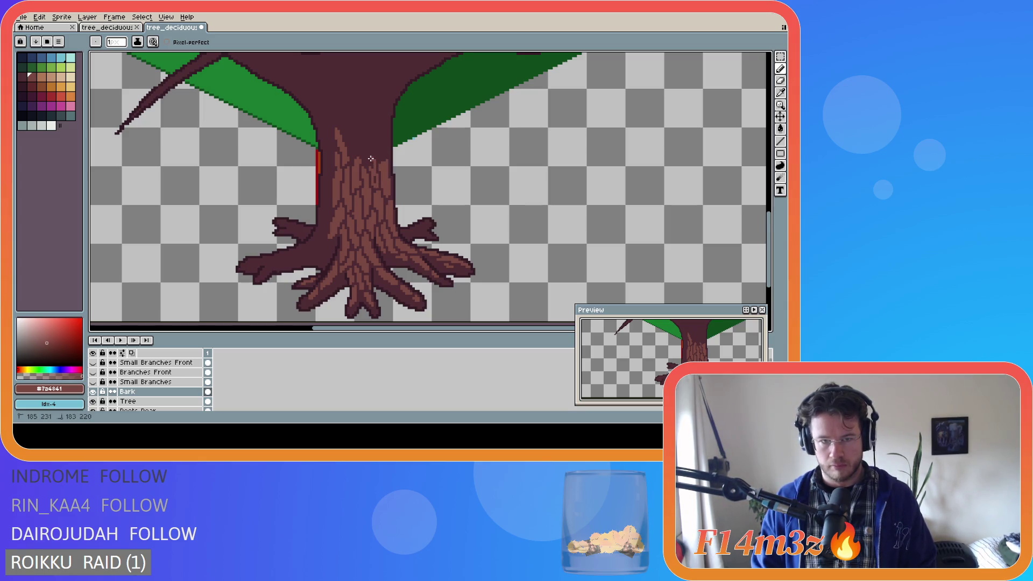
pyautogui.moveTo(375, 177); pyautogui.dragTo(373, 170)
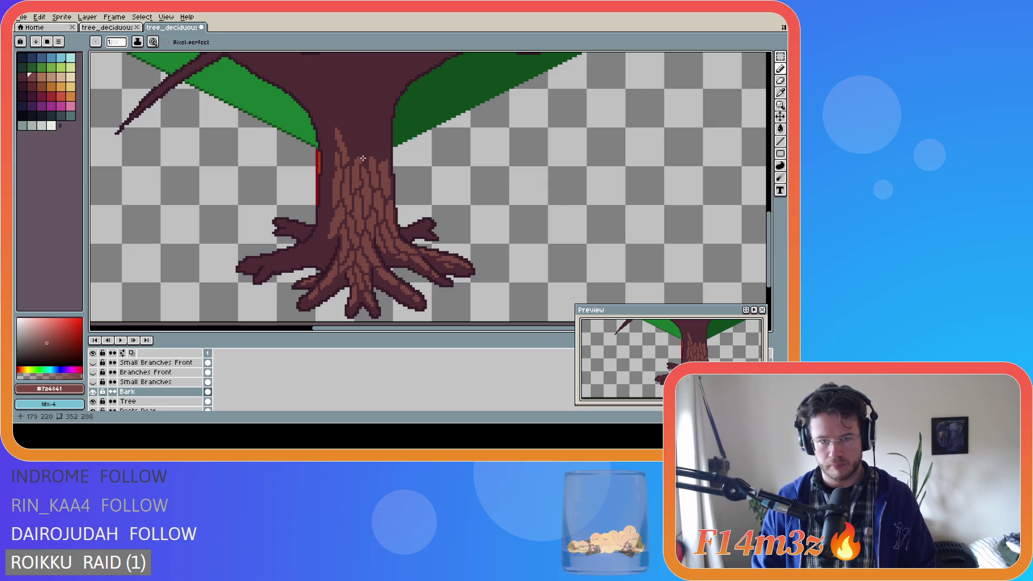
pyautogui.moveTo(371, 166); pyautogui.dragTo(366, 153)
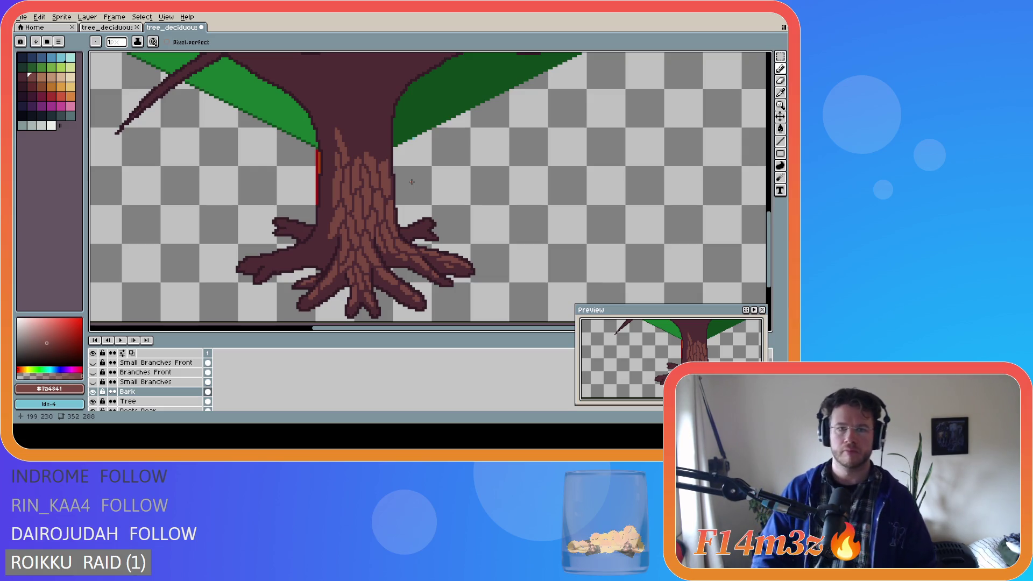
pyautogui.click(382, 157)
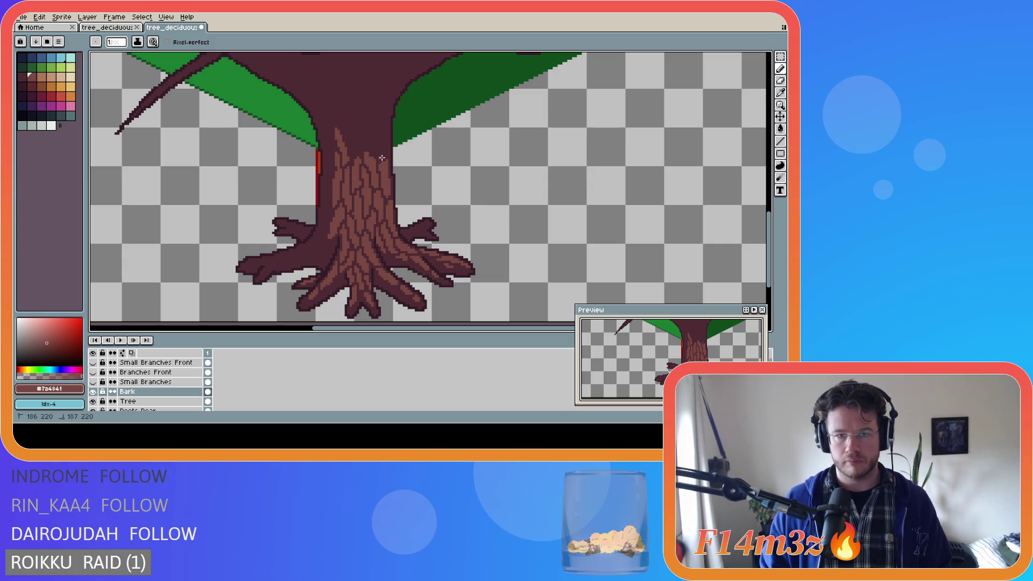
pyautogui.moveTo(388, 156)
pyautogui.mouseDown()
pyautogui.moveTo(385, 134)
pyautogui.moveTo(384, 150)
pyautogui.mouseUp()
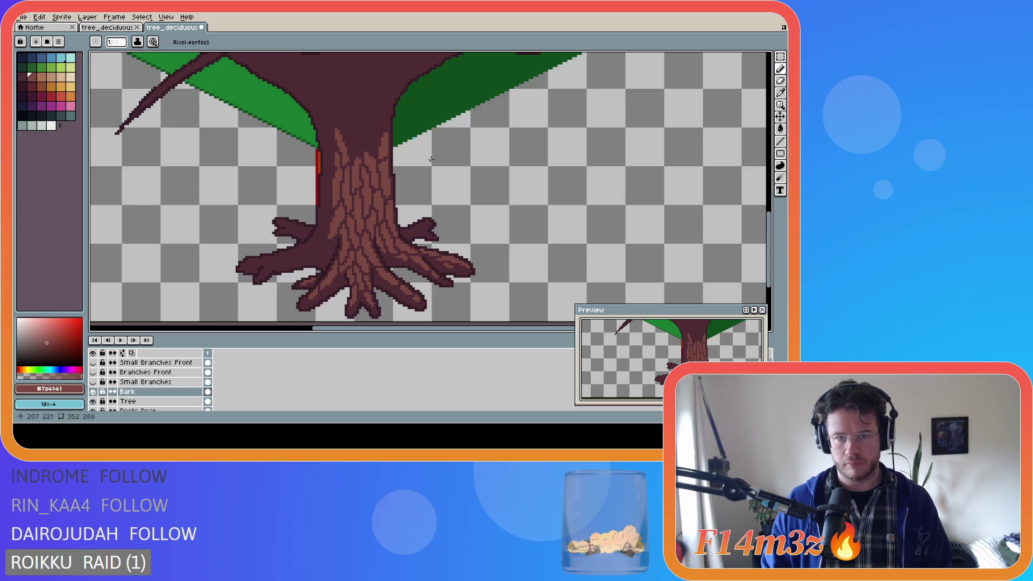
pyautogui.press('b')
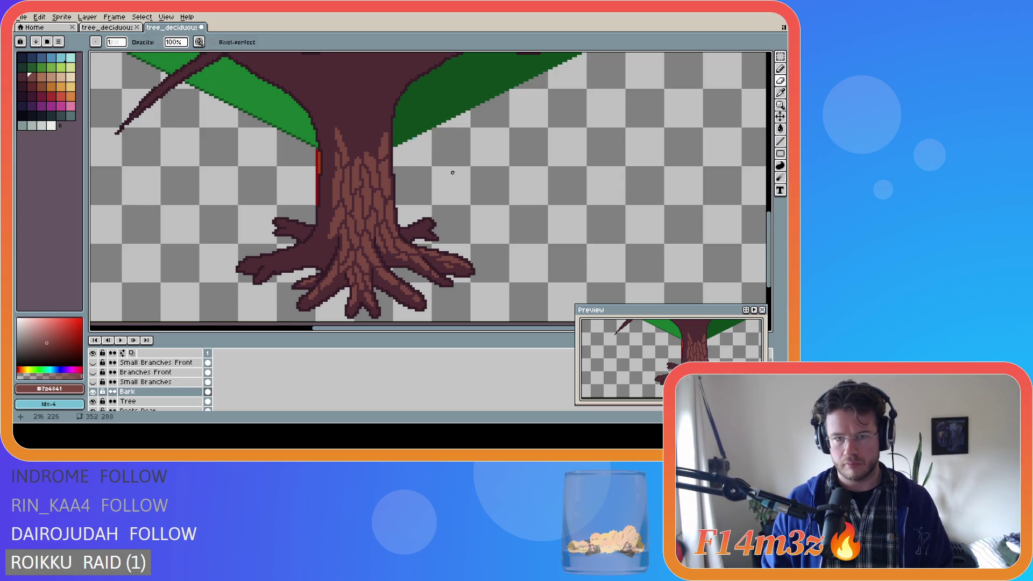
pyautogui.press('e')
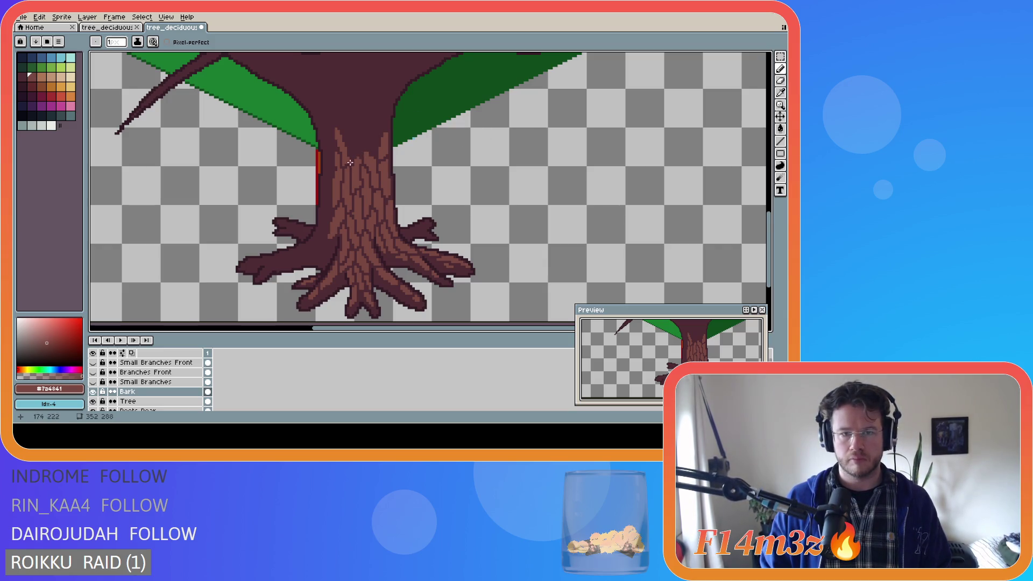
# Replace an undone straight line on the left root with a short bark stroke and dot
pyautogui.press('v')
pyautogui.press('ctrl')
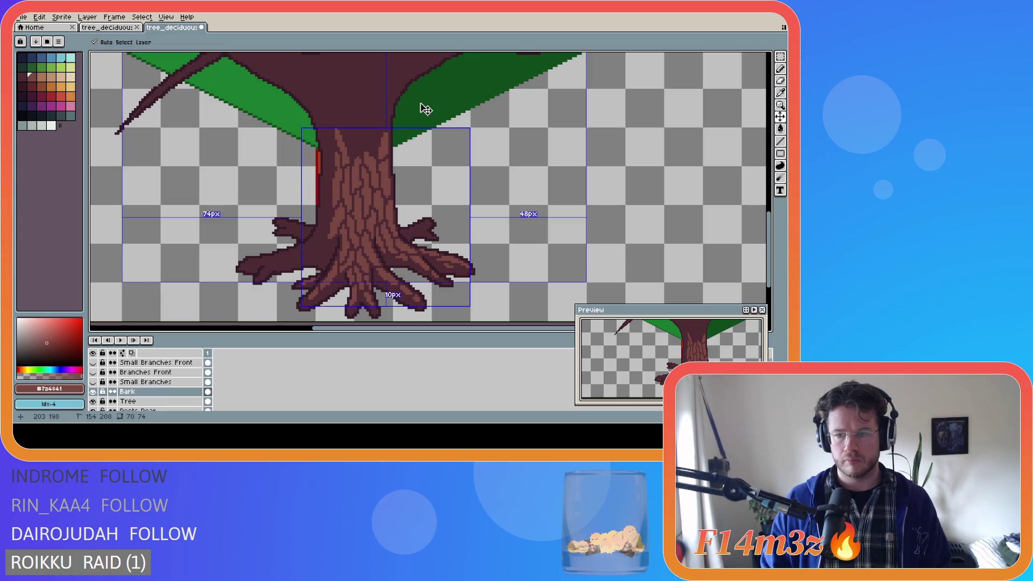
pyautogui.press('ctrl')
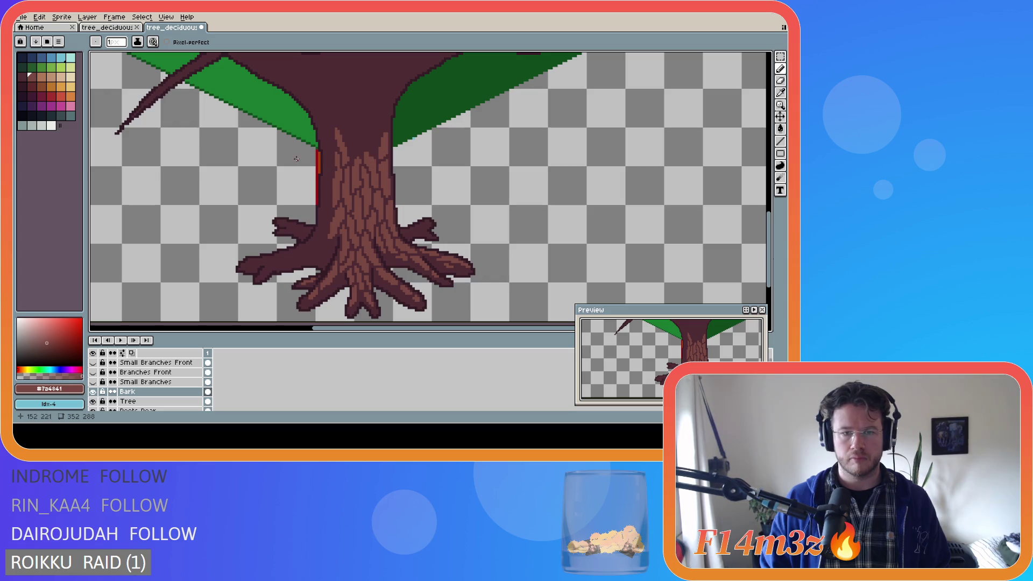
pyautogui.press('shift')
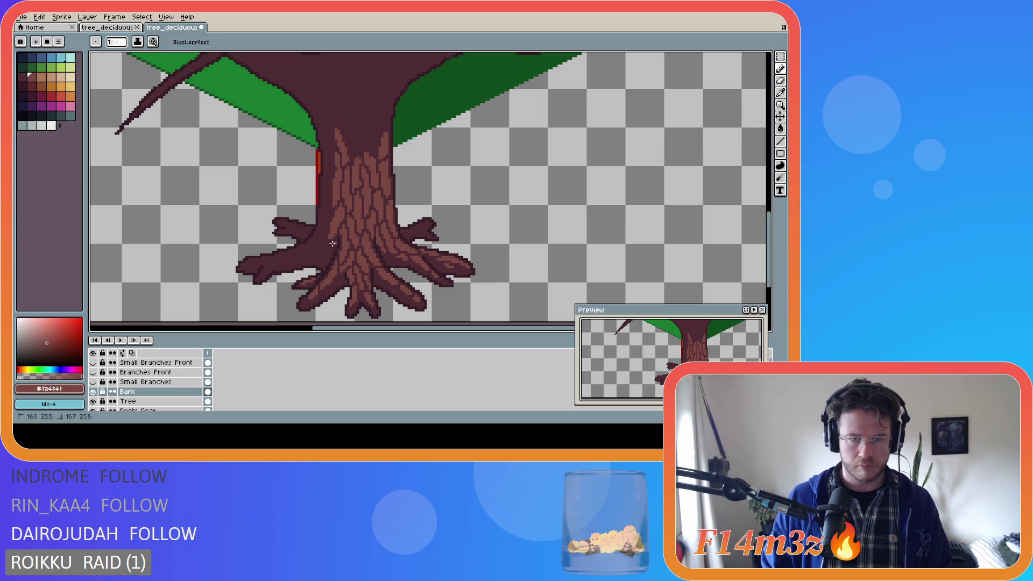
pyautogui.keyDown('shift'); pyautogui.click(335, 240); pyautogui.keyUp('shift')
pyautogui.keyDown('shift'); pyautogui.click(315, 255); pyautogui.keyUp('shift')
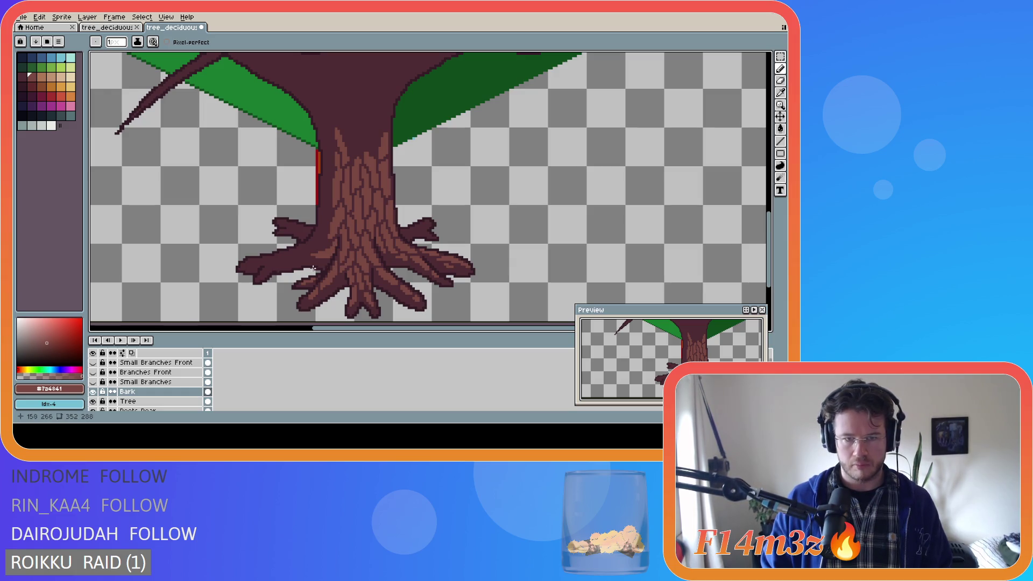
pyautogui.hotkey('ctrl', 'z')
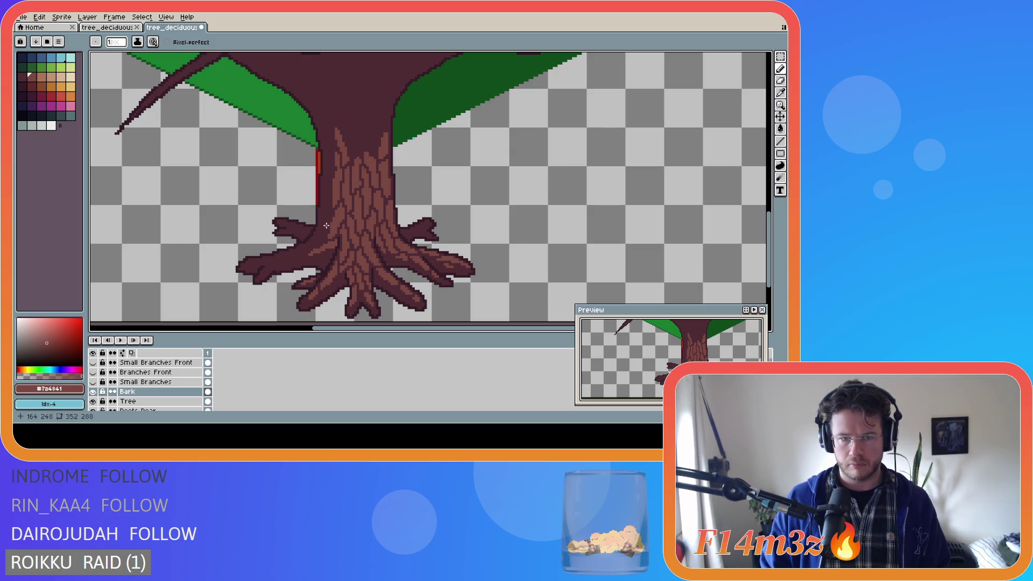
pyautogui.moveTo(326, 225); pyautogui.dragTo(326, 228)
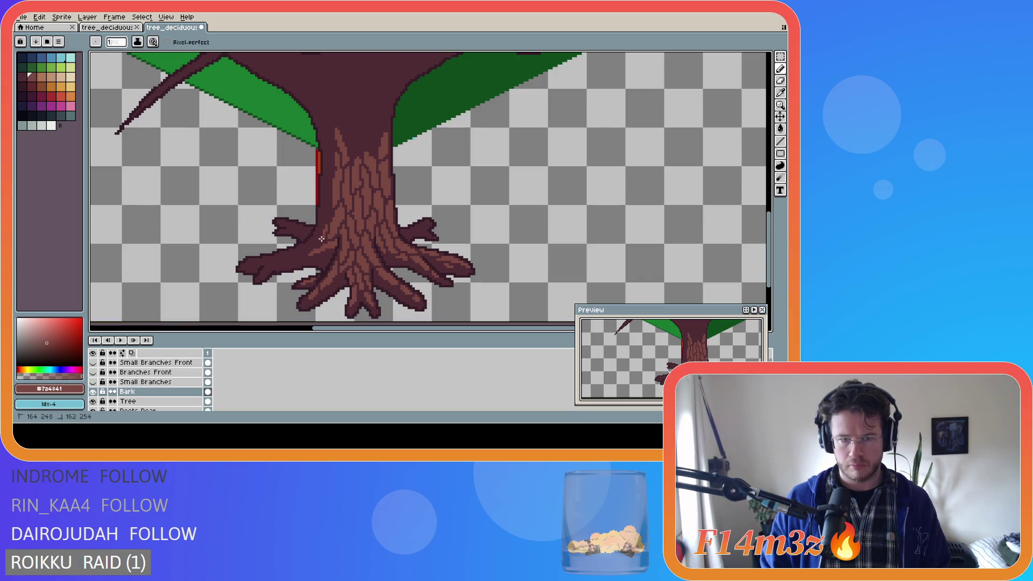
pyautogui.click(314, 246)
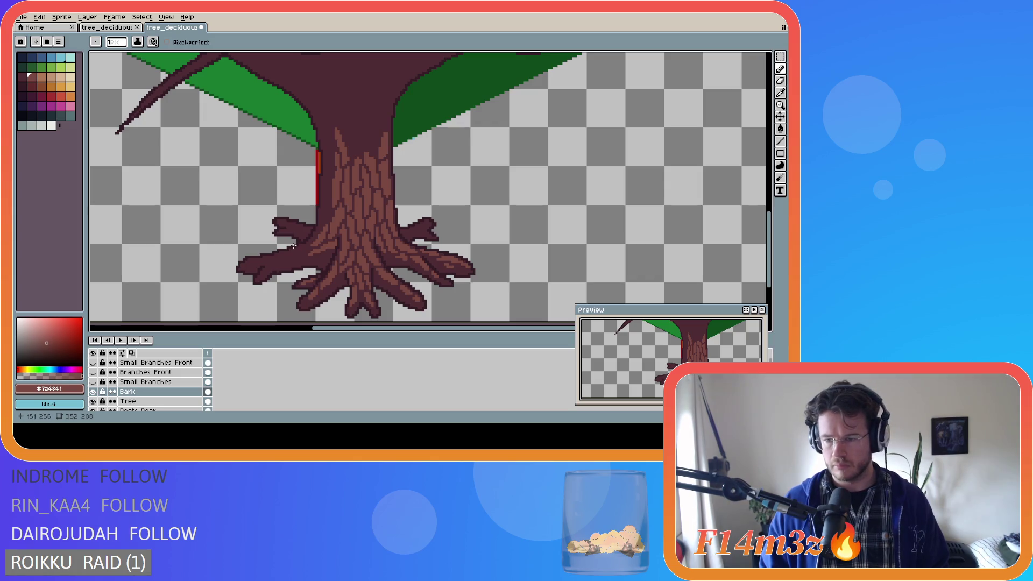
# Undo a stray stroke, then add a bark pixel and short line on the left root
pyautogui.press('e')
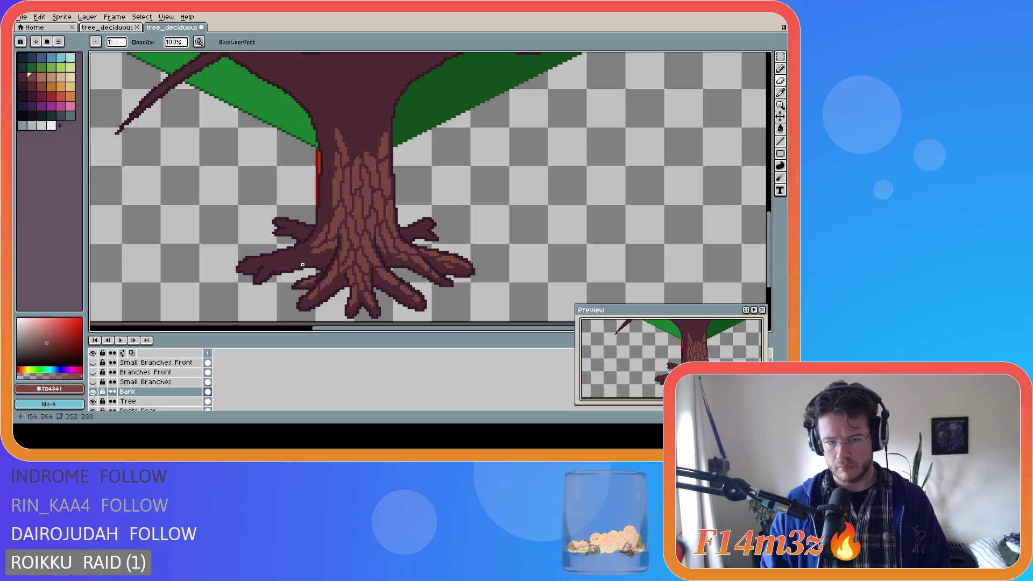
pyautogui.press('v')
pyautogui.press('e')
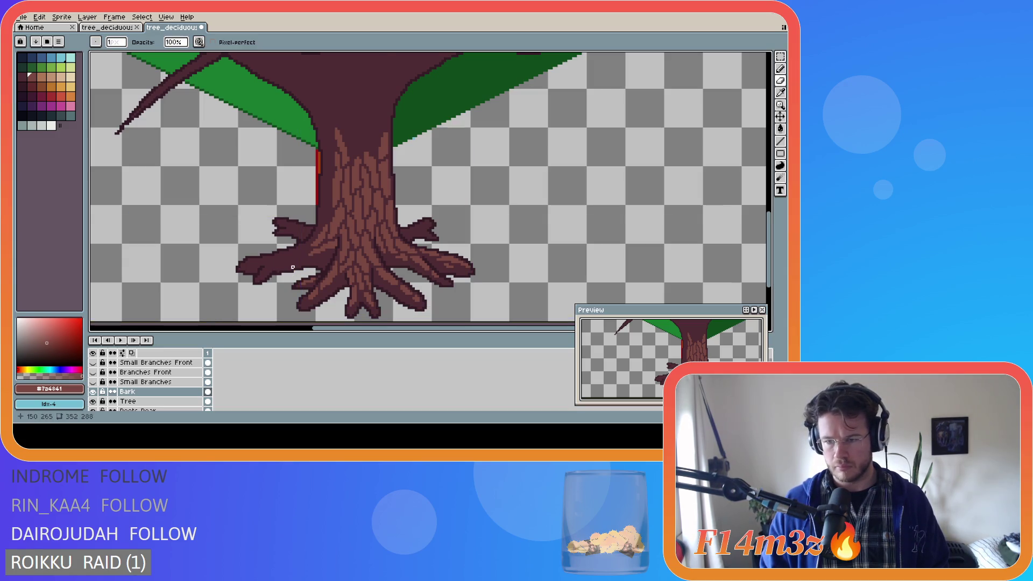
pyautogui.press('b')
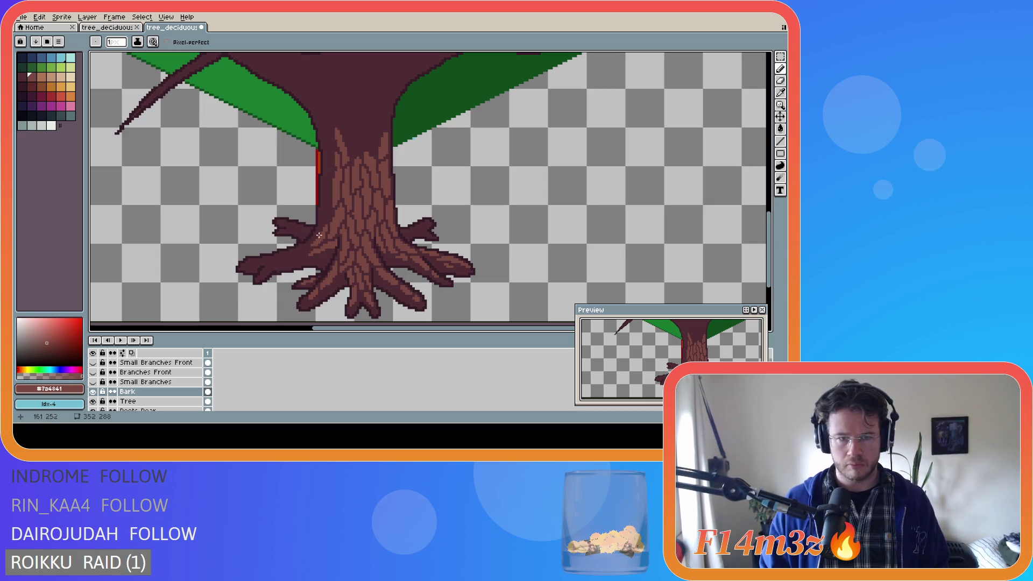
pyautogui.press('v')
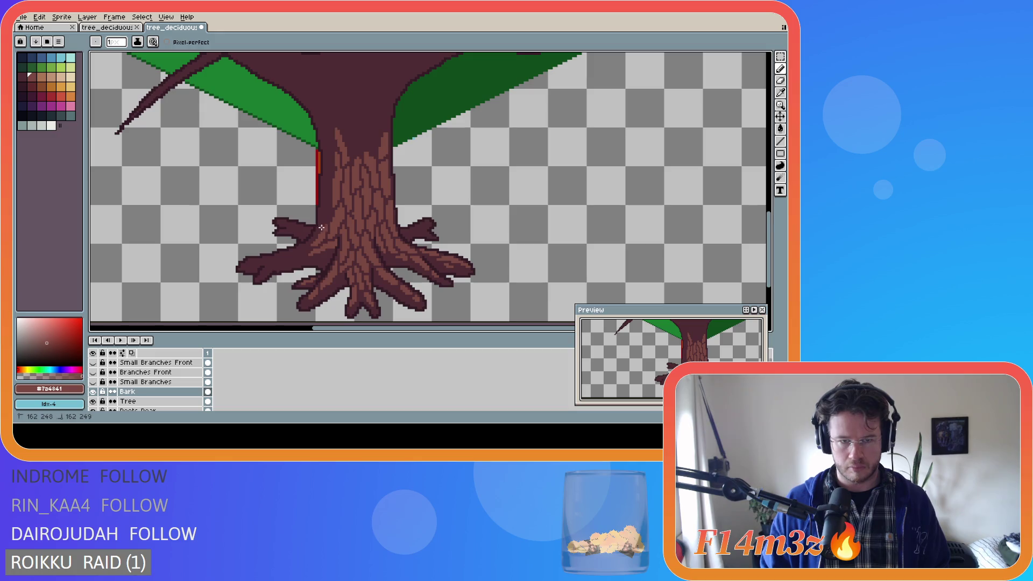
pyautogui.press('ctrl')
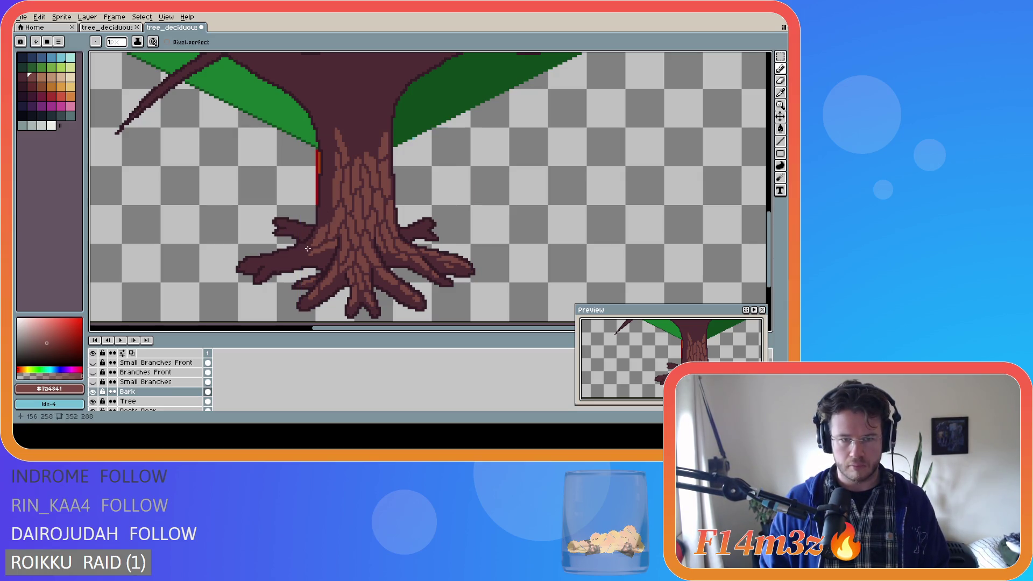
pyautogui.hotkey('ctrl', 'z')
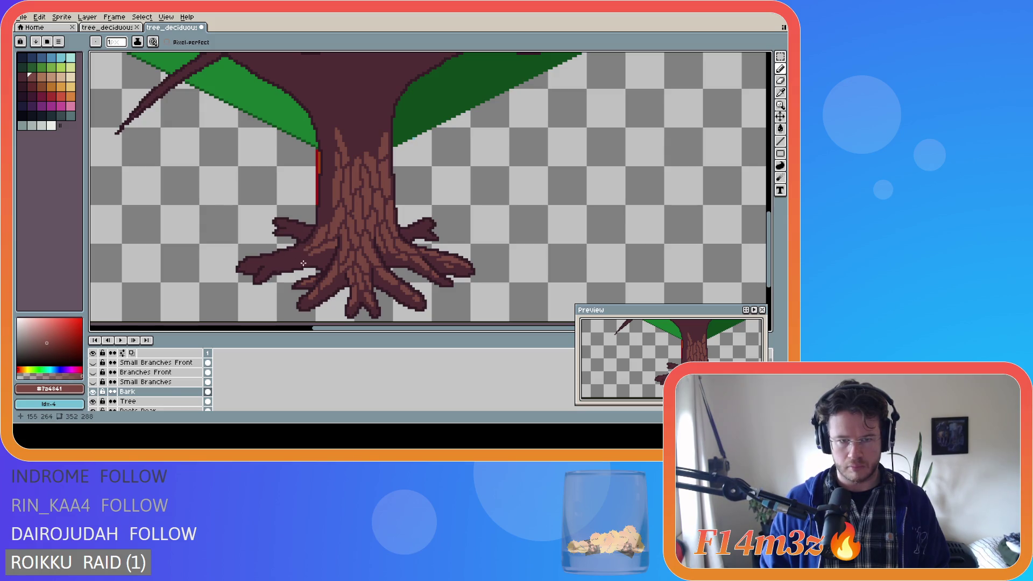
pyautogui.press('e')
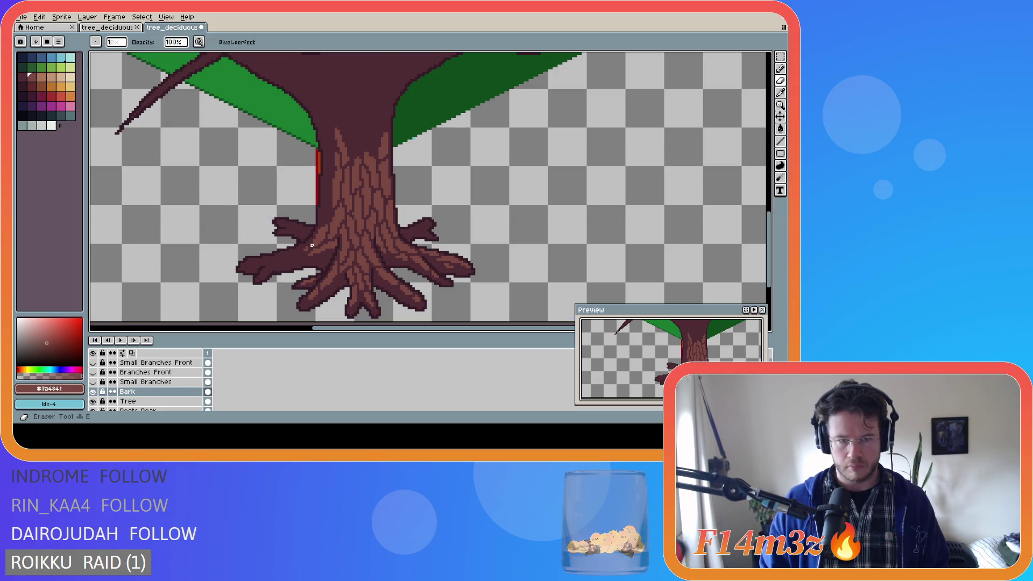
pyautogui.press('b')
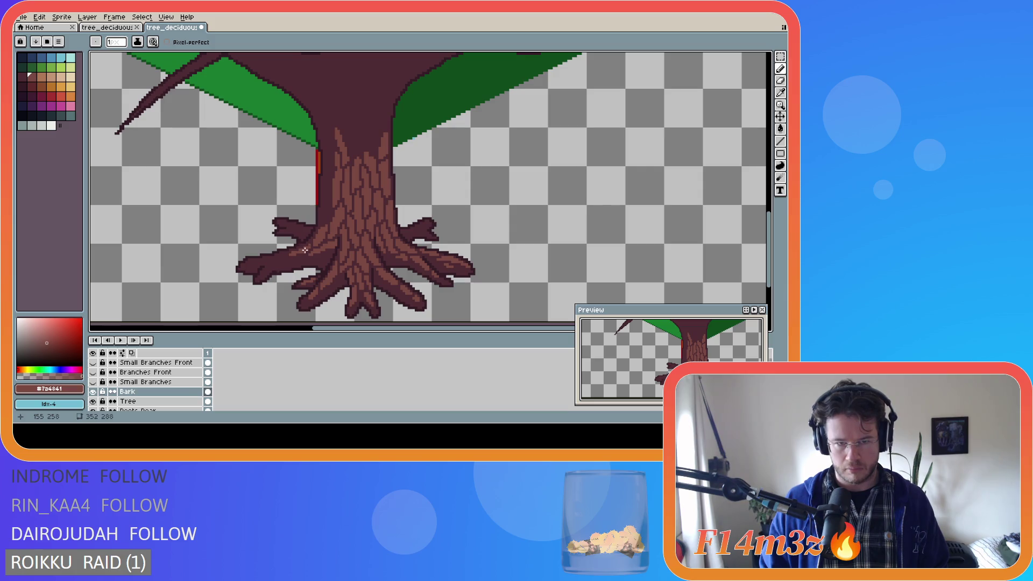
pyautogui.click(308, 244)
pyautogui.moveTo(296, 251); pyautogui.dragTo(296, 251)
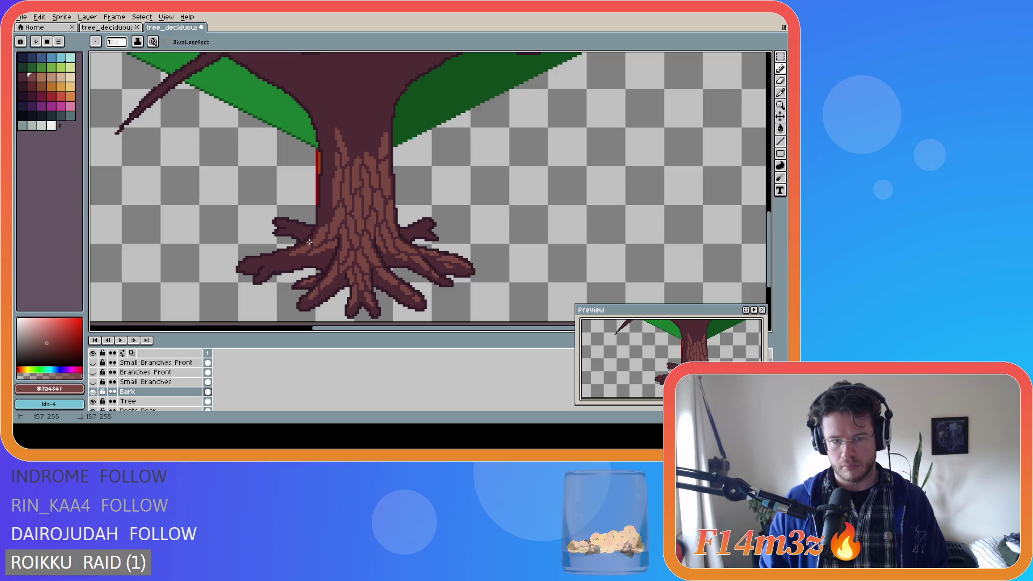
# Draw bark pixels along the lower left root
pyautogui.press('ctrl')
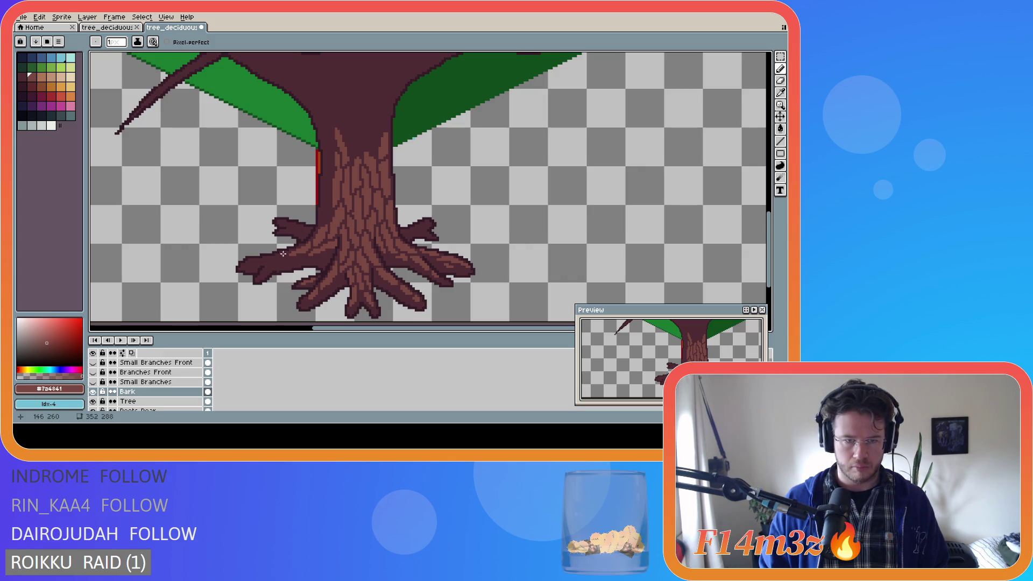
pyautogui.press('shift')
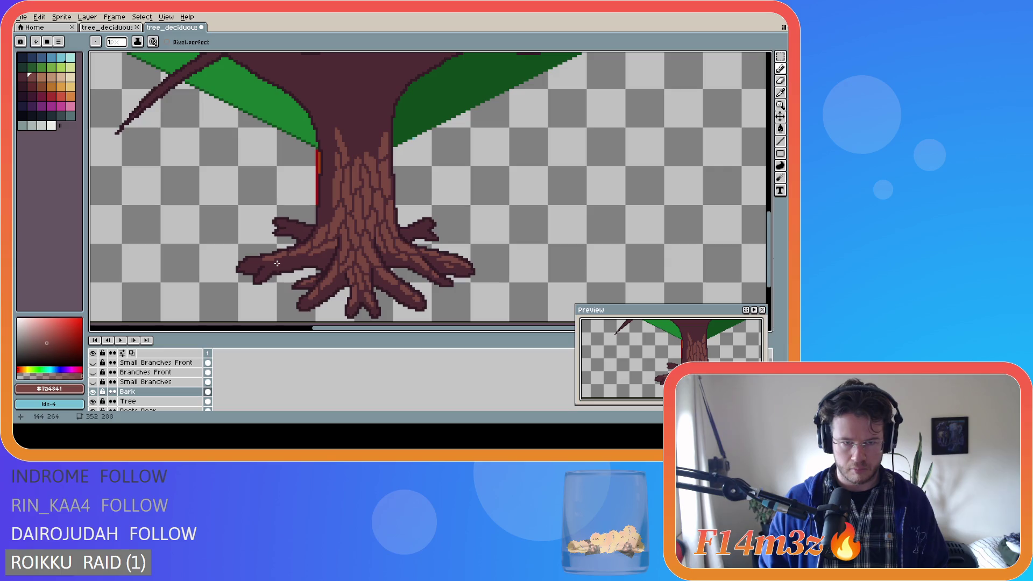
pyautogui.press('v')
pyautogui.press('b')
pyautogui.press('ctrl')
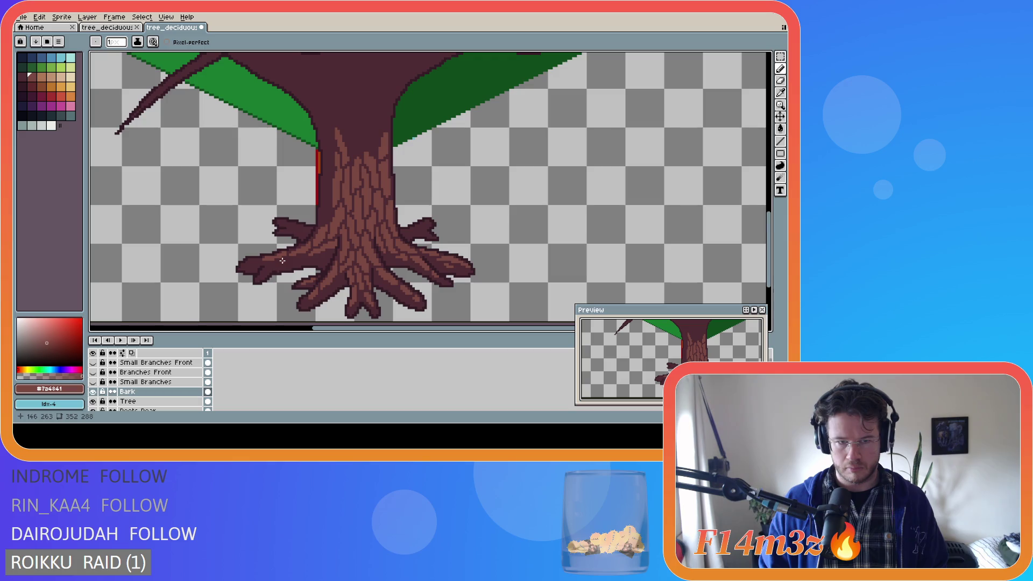
pyautogui.press('ctrl')
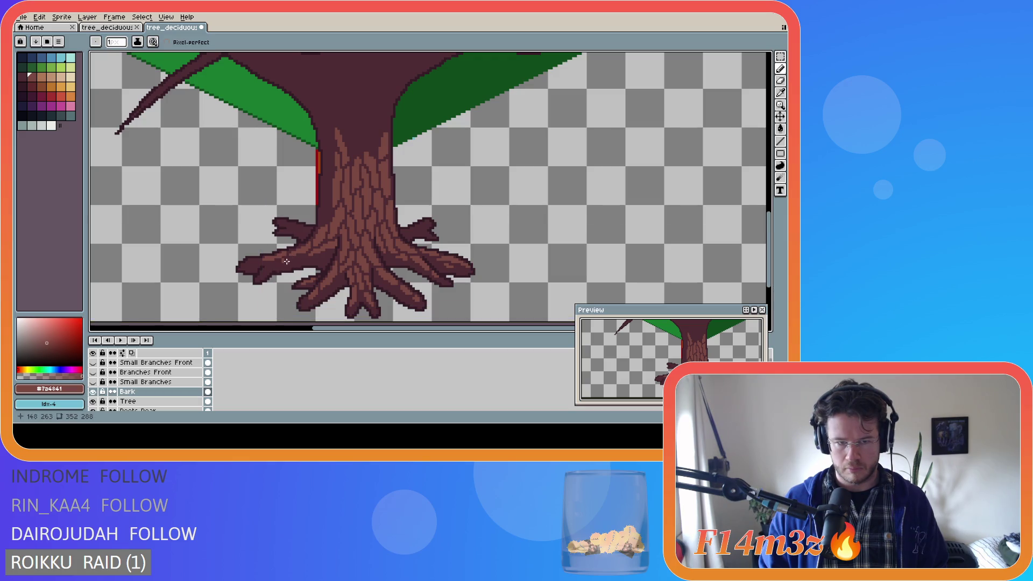
pyautogui.press('shift')
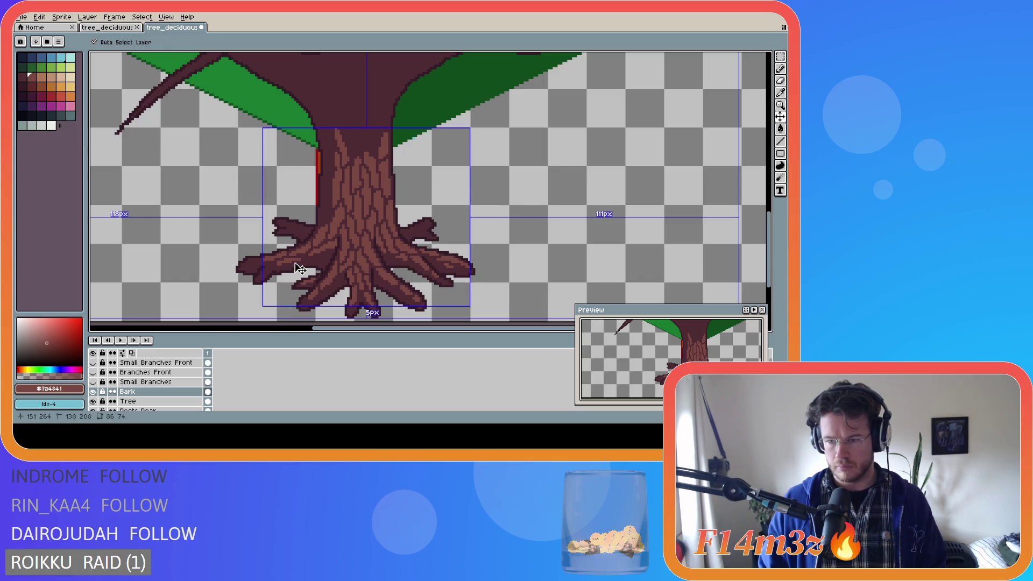
pyautogui.press('b')
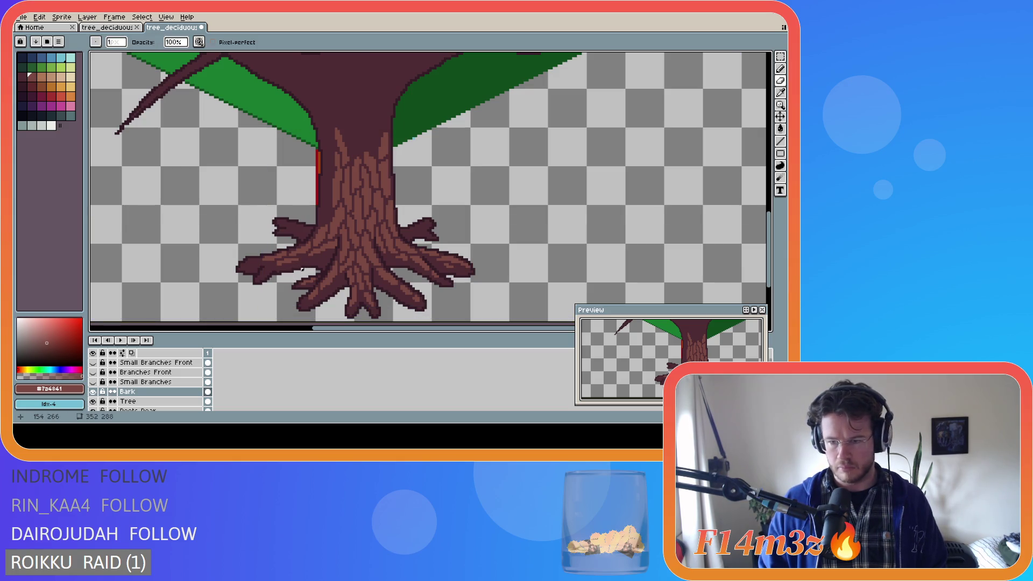
pyautogui.press('e')
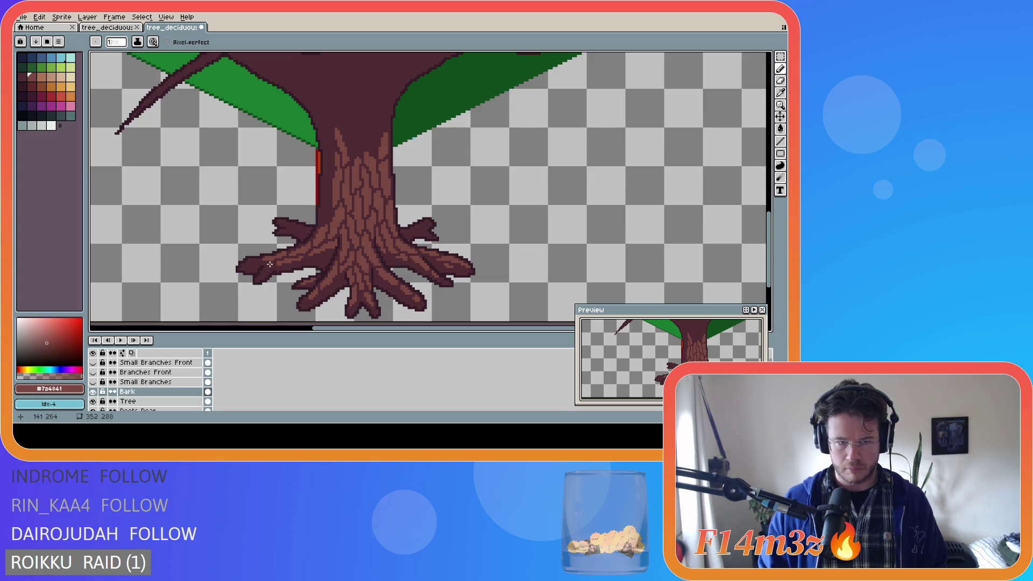
pyautogui.moveTo(271, 263); pyautogui.dragTo(267, 269)
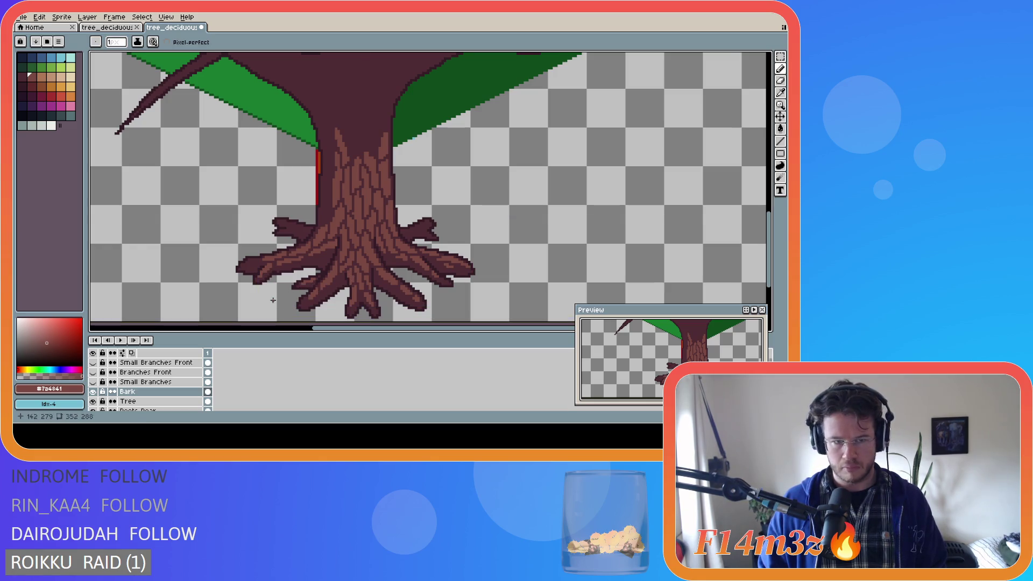
# Erase a stray pixel on the roots with the Eraser
pyautogui.press('b')
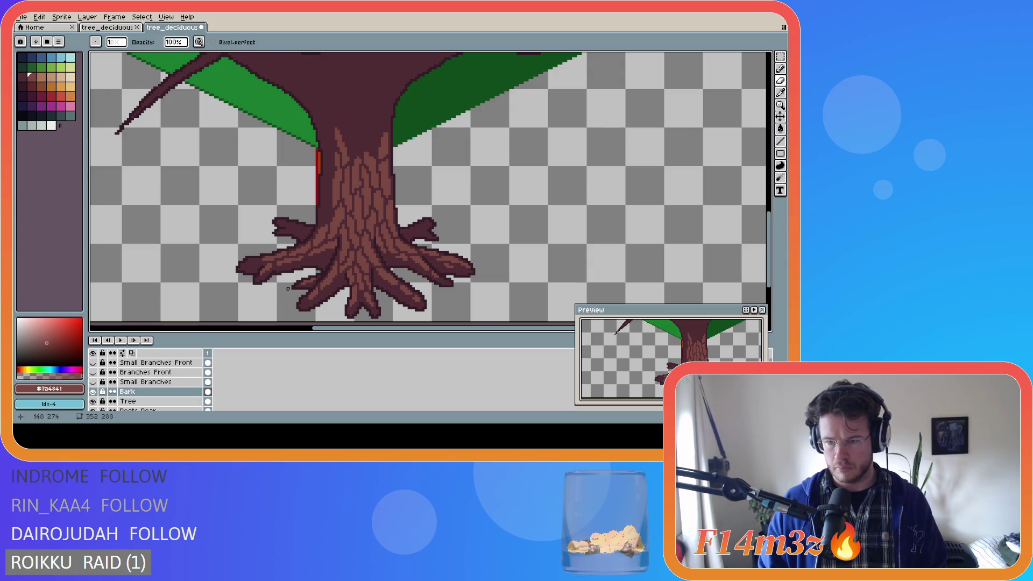
pyautogui.press('e')
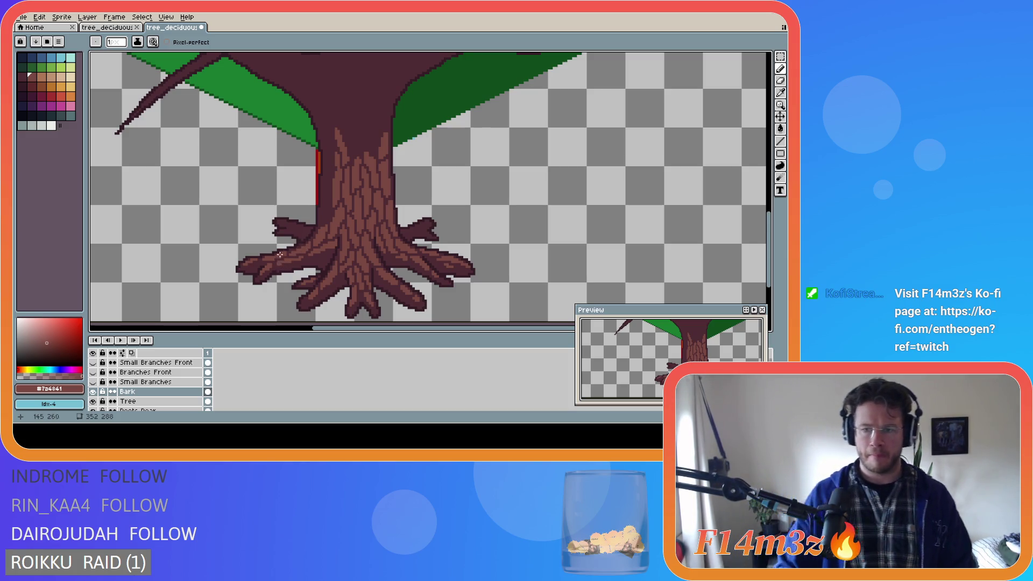
pyautogui.press('e')
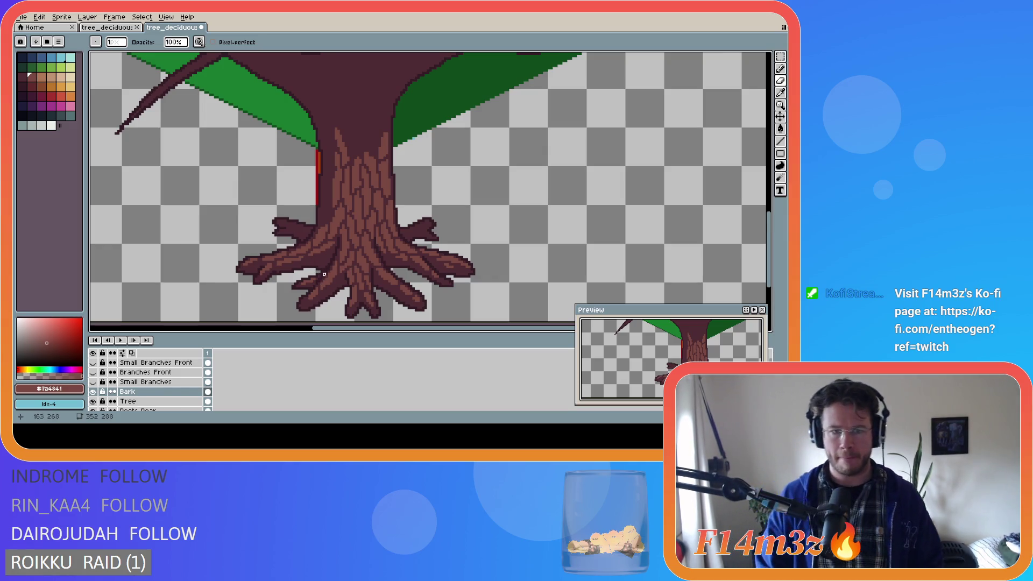
pyautogui.click(334, 248)
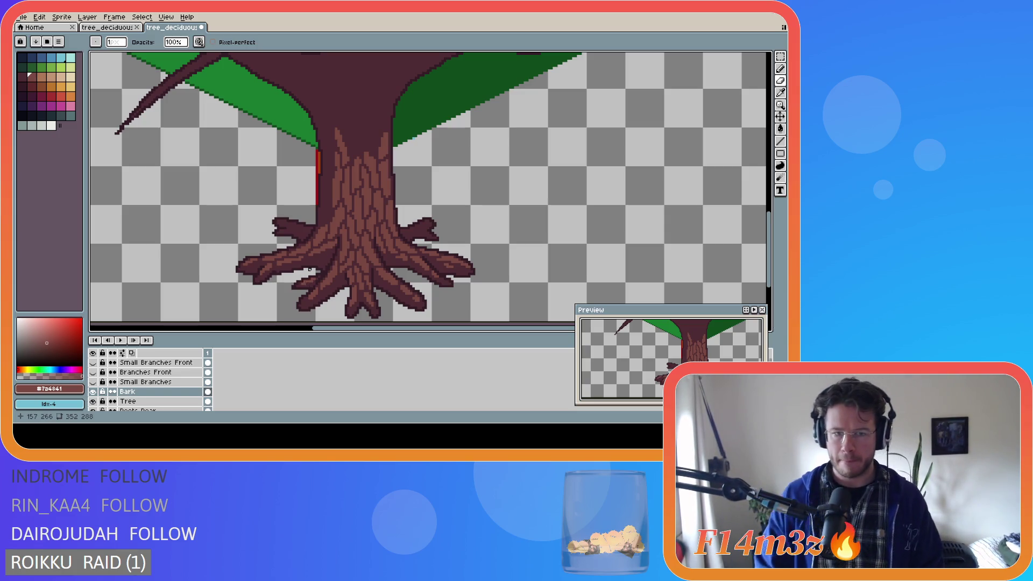
pyautogui.press('b')
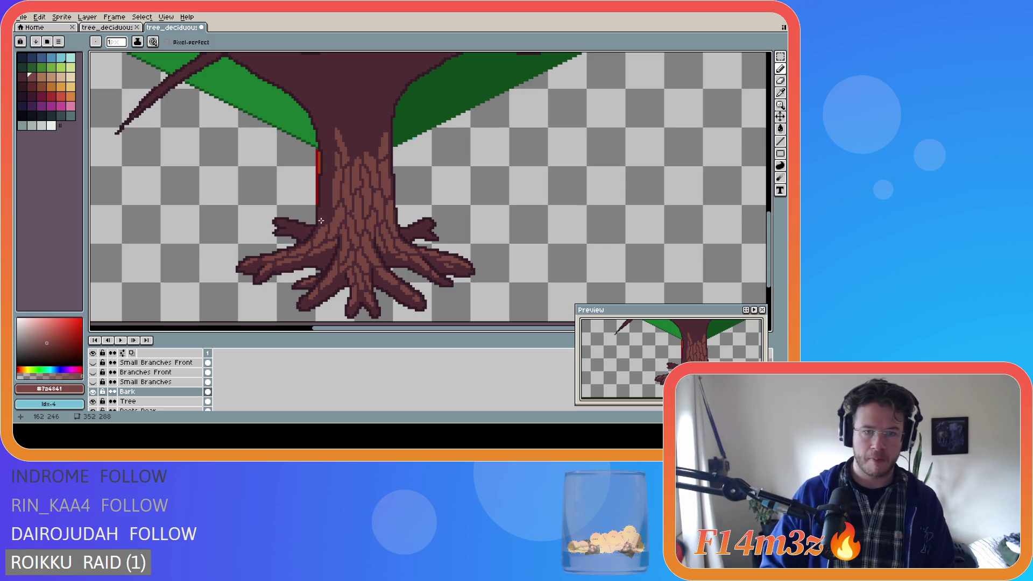
# Draw bark strokes up the lower half of the trunk's left edge
pyautogui.moveTo(321, 222); pyautogui.dragTo(321, 218)
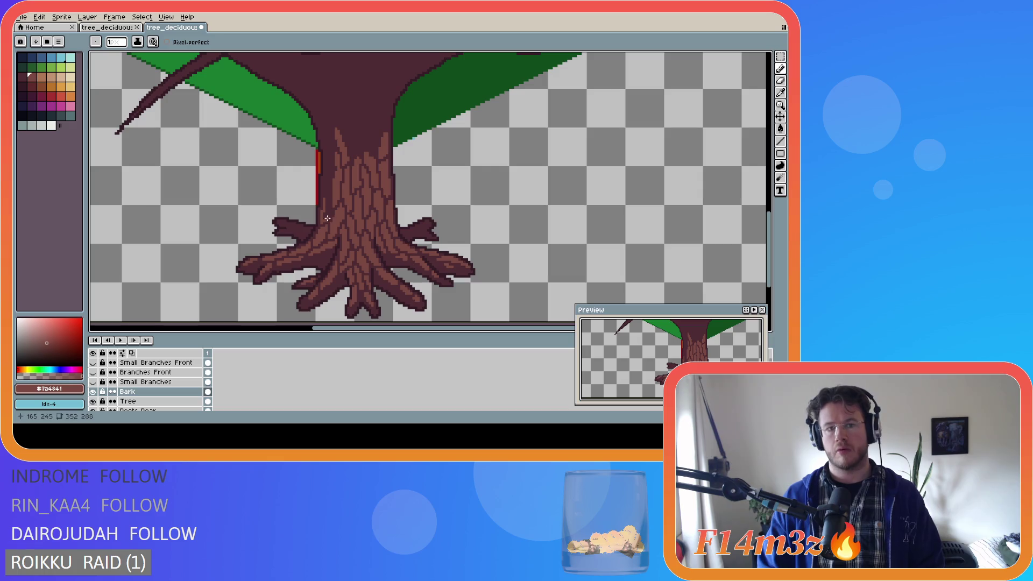
pyautogui.click(330, 216)
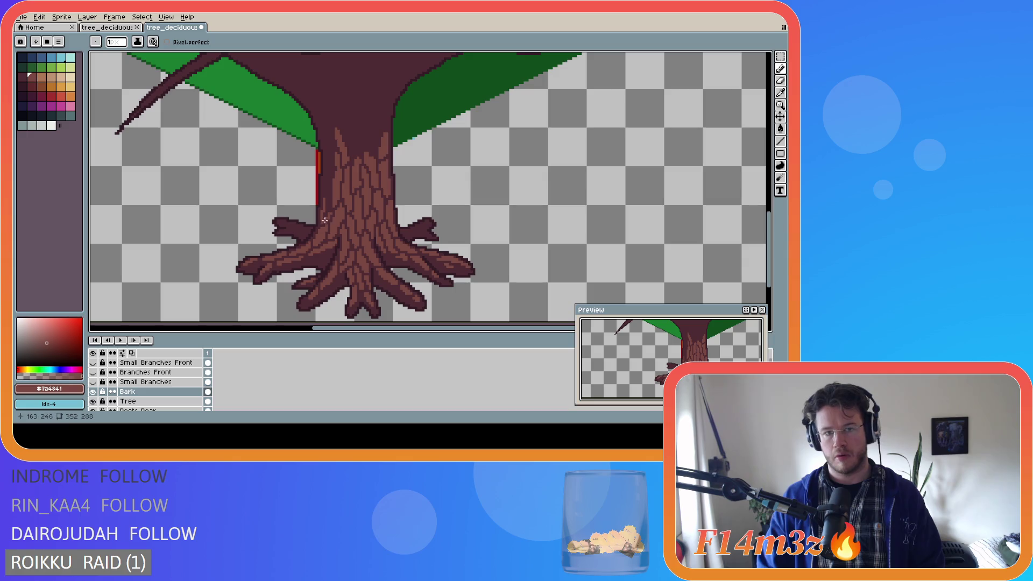
pyautogui.moveTo(331, 212); pyautogui.dragTo(327, 199)
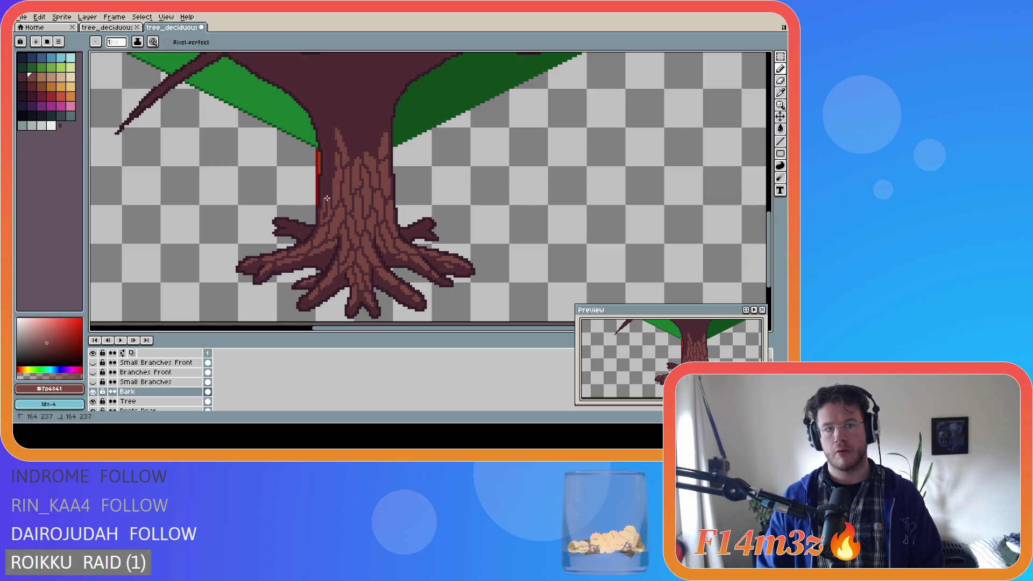
pyautogui.click(325, 205)
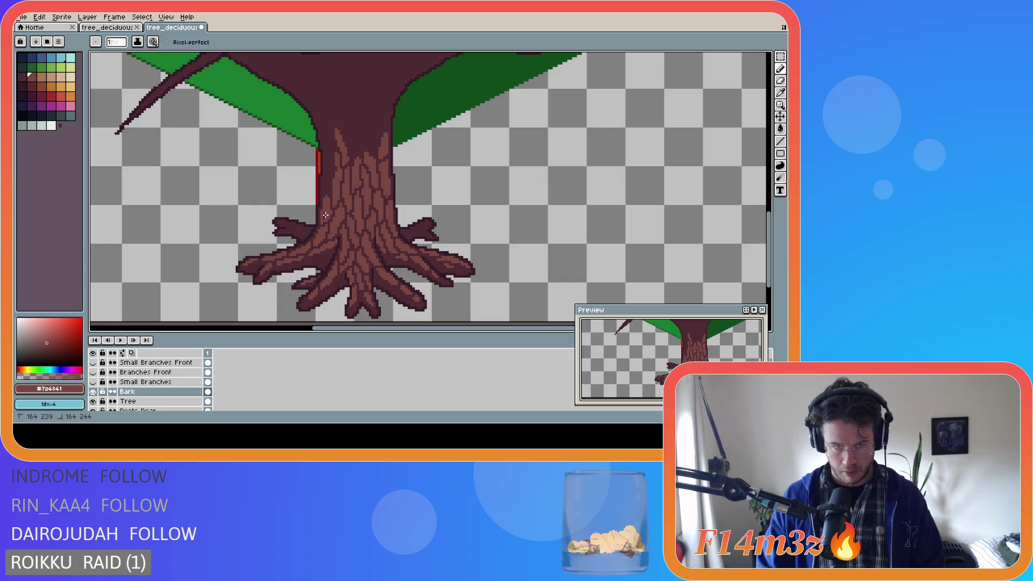
pyautogui.moveTo(324, 215); pyautogui.dragTo(324, 216)
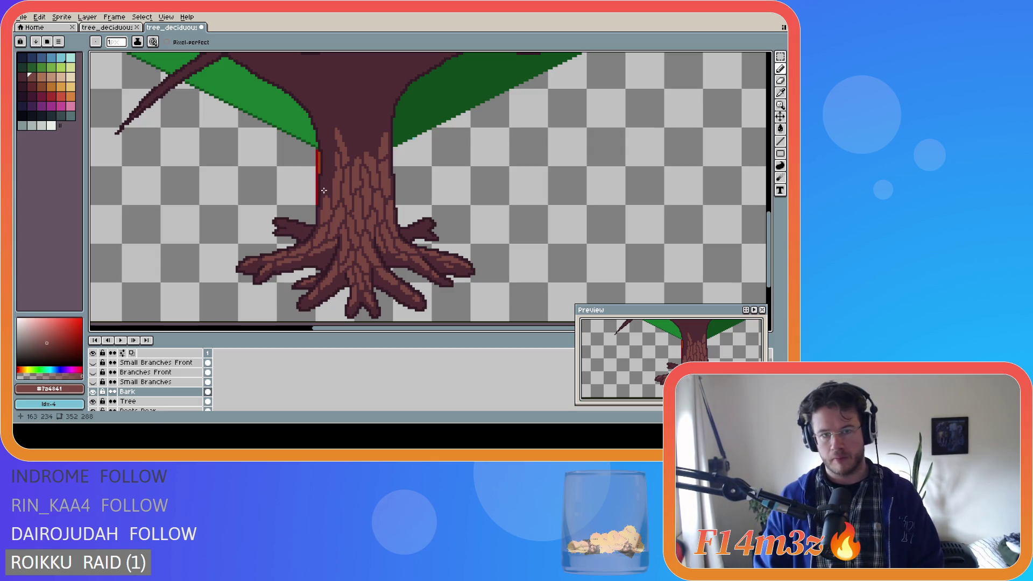
pyautogui.moveTo(326, 189)
pyautogui.mouseDown()
pyautogui.moveTo(329, 161)
pyautogui.moveTo(326, 185)
pyautogui.mouseUp()
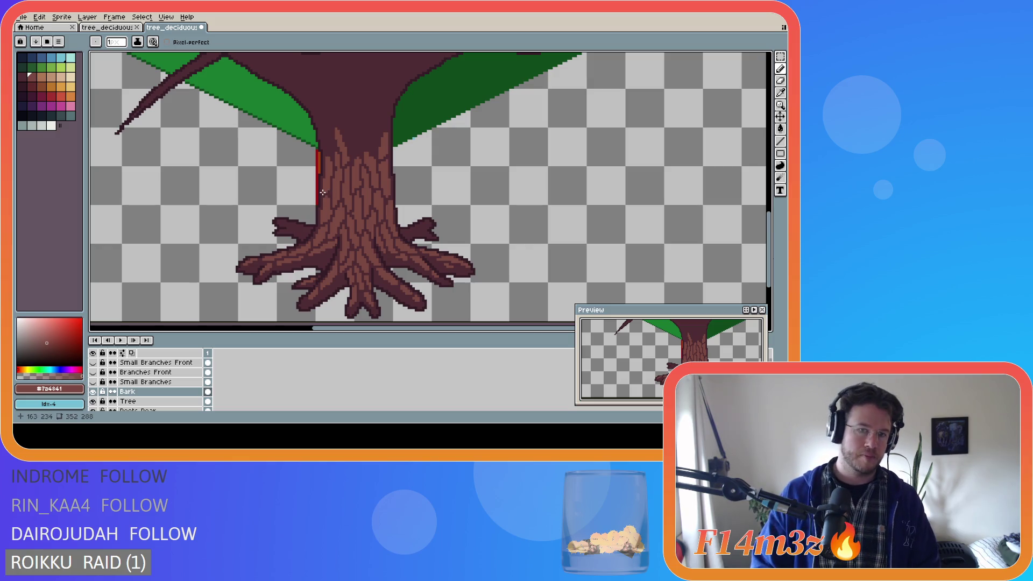
# Add bark pixels and short strokes on the upper trunk's left side
pyautogui.click(332, 143)
pyautogui.moveTo(333, 145); pyautogui.dragTo(325, 143)
pyautogui.click(327, 149)
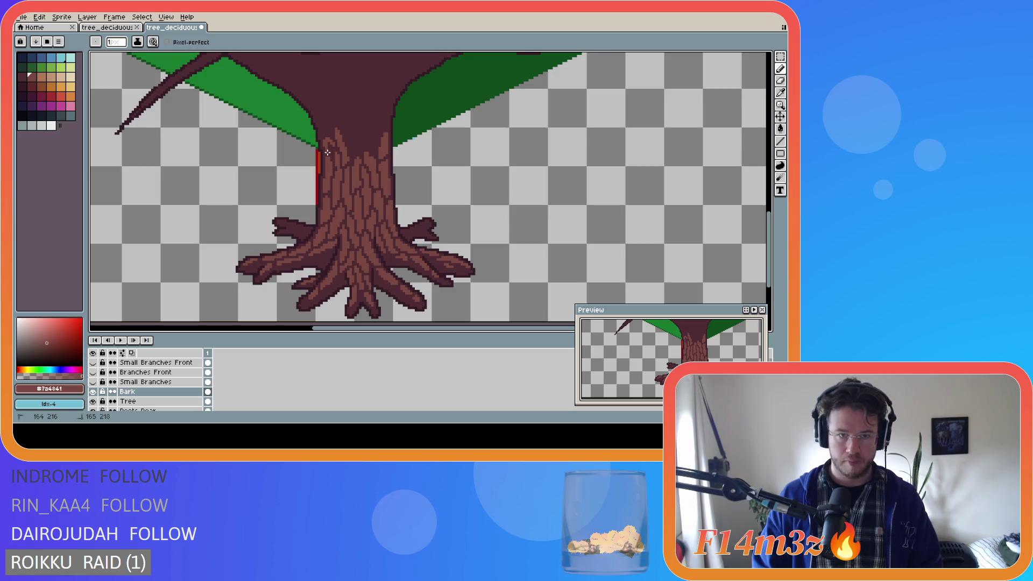
pyautogui.moveTo(329, 153); pyautogui.dragTo(329, 154)
pyautogui.click(334, 161)
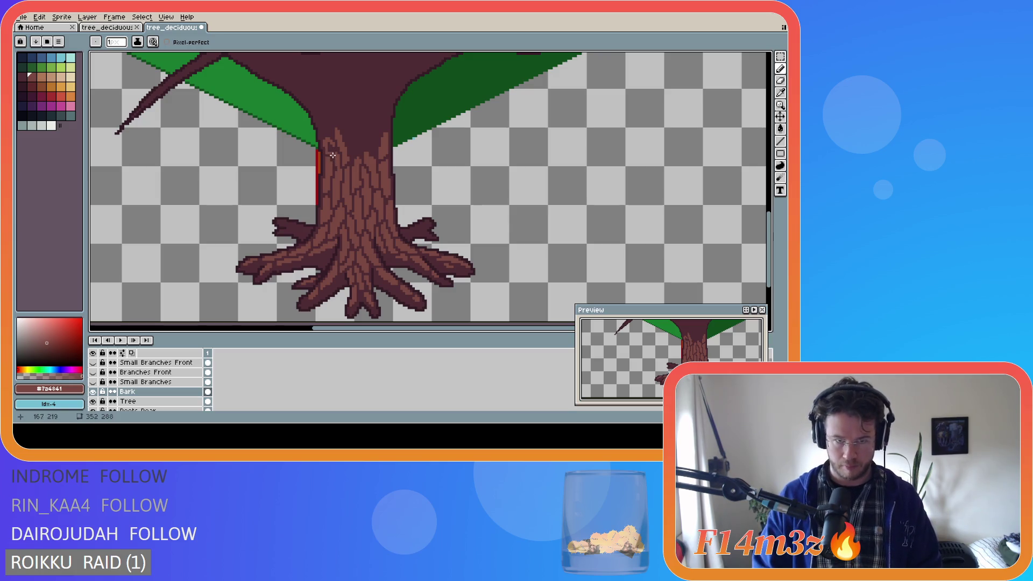
pyautogui.moveTo(330, 152); pyautogui.dragTo(333, 148)
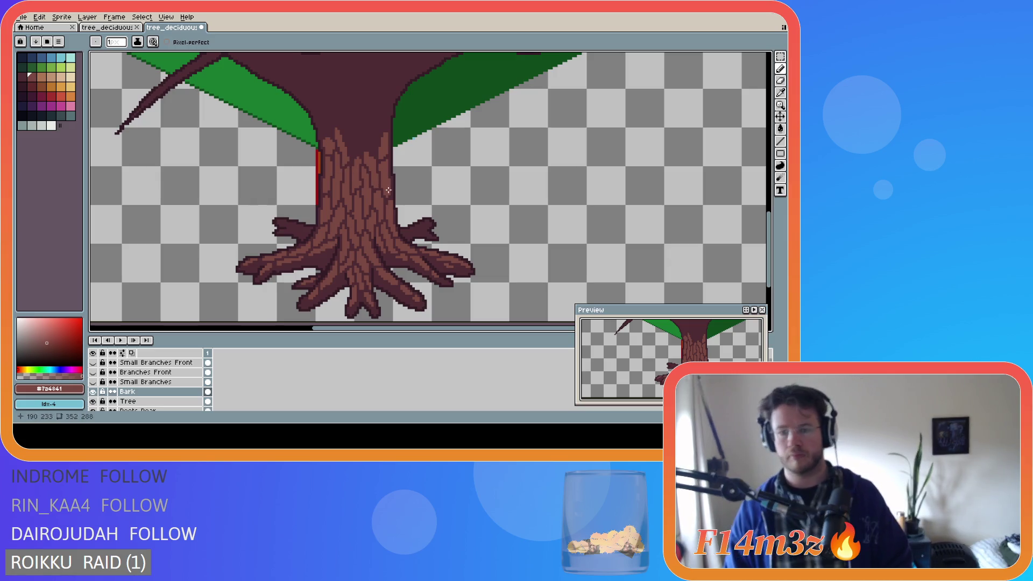
# Save the drawing as tree_deciduous_large_winter.ase
pyautogui.press('v')
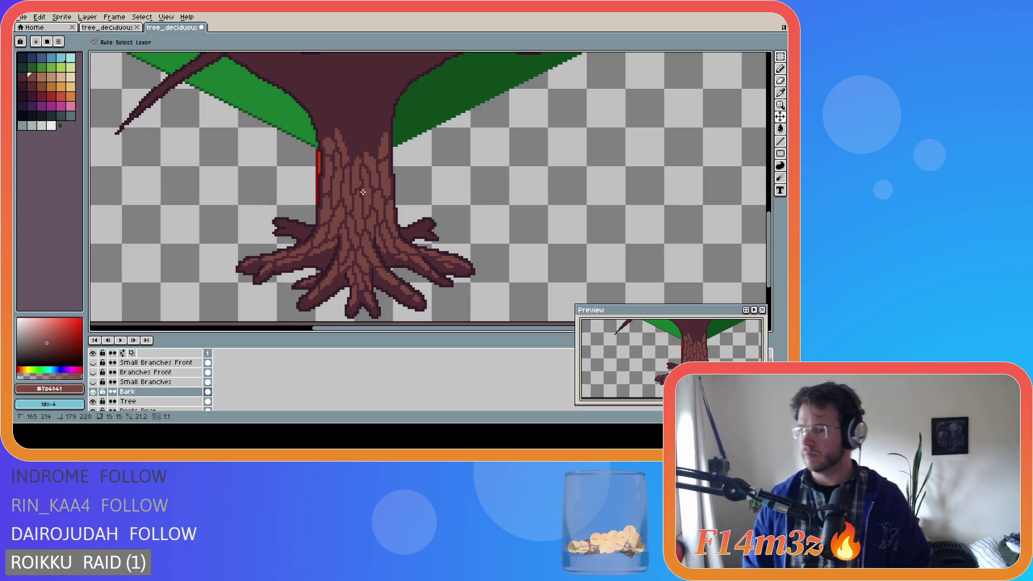
pyautogui.press('b')
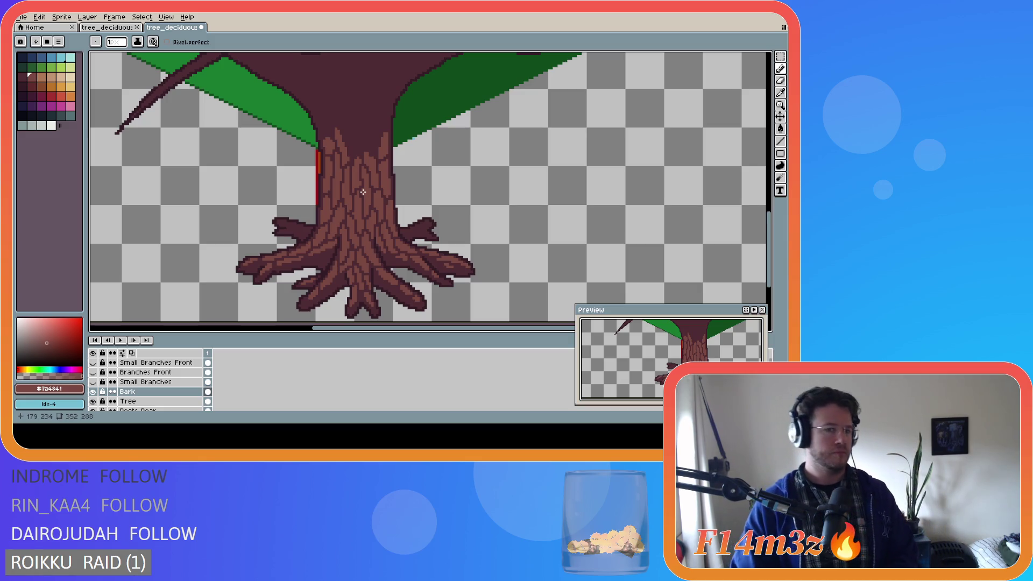
pyautogui.hotkey('ctrl', 's')
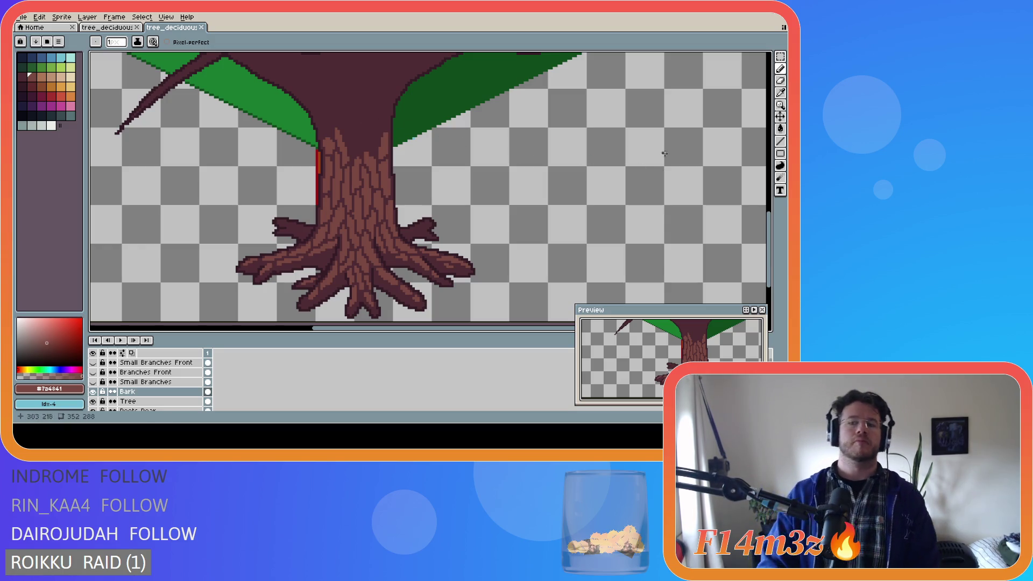
pyautogui.moveTo(771, 226); pyautogui.dragTo(772, 205)
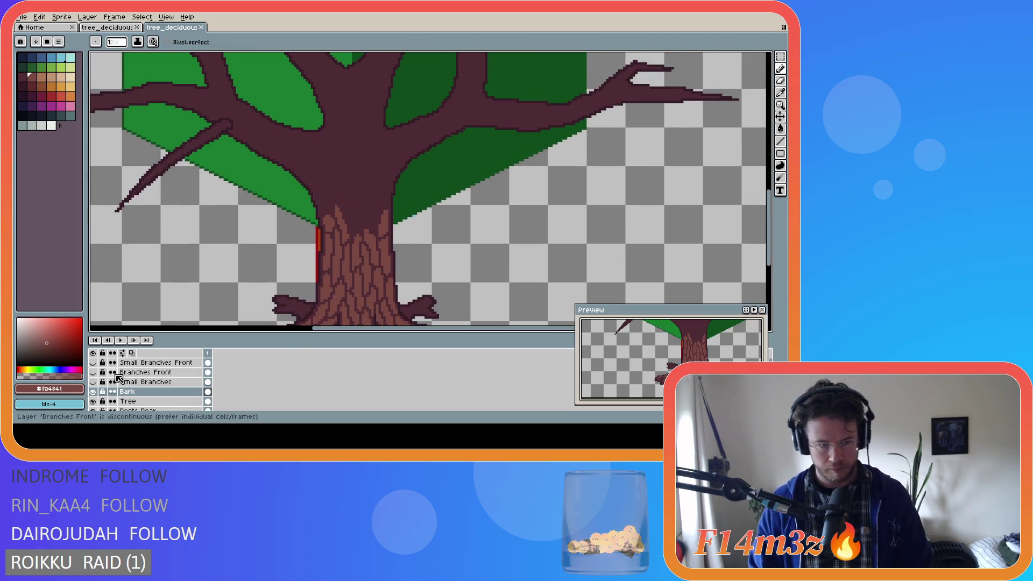
# Check the Branches Front layer briefly, then draw a bark stroke on the trunk
pyautogui.click(93, 372)
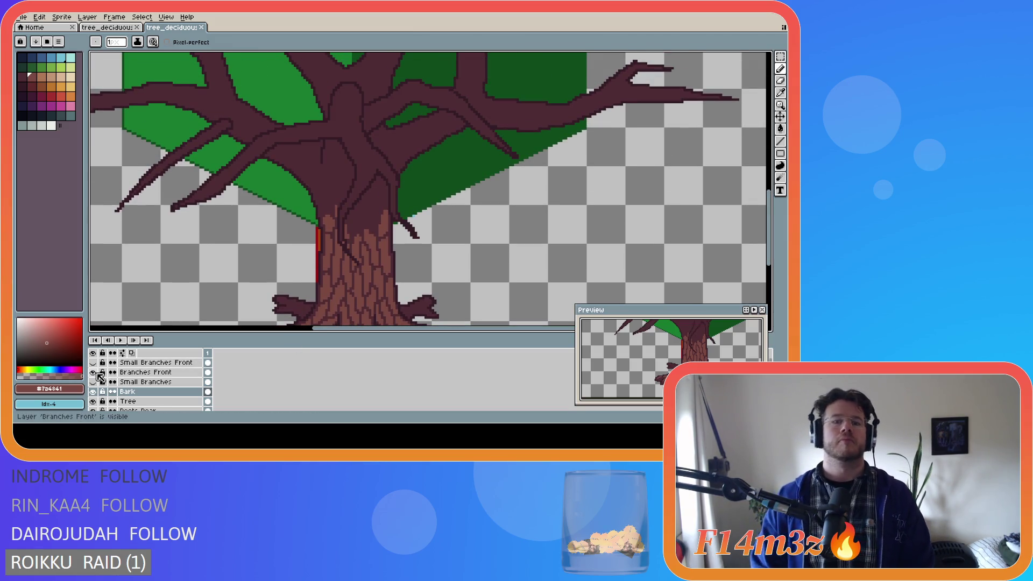
pyautogui.click(94, 373)
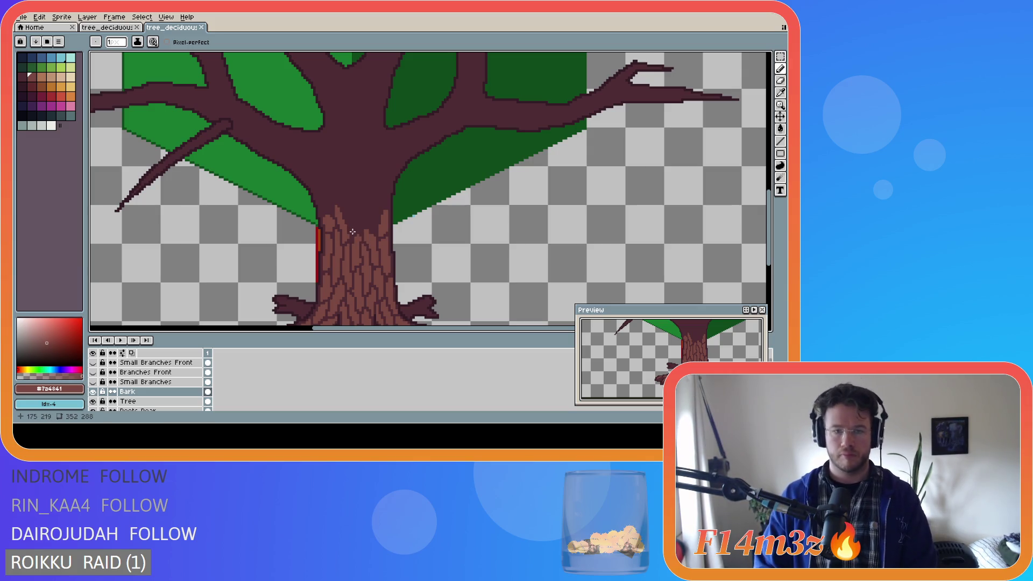
pyautogui.moveTo(352, 232)
pyautogui.mouseDown()
pyautogui.moveTo(344, 192)
pyautogui.moveTo(352, 221)
pyautogui.moveTo(347, 197)
pyautogui.moveTo(349, 213)
pyautogui.mouseUp()
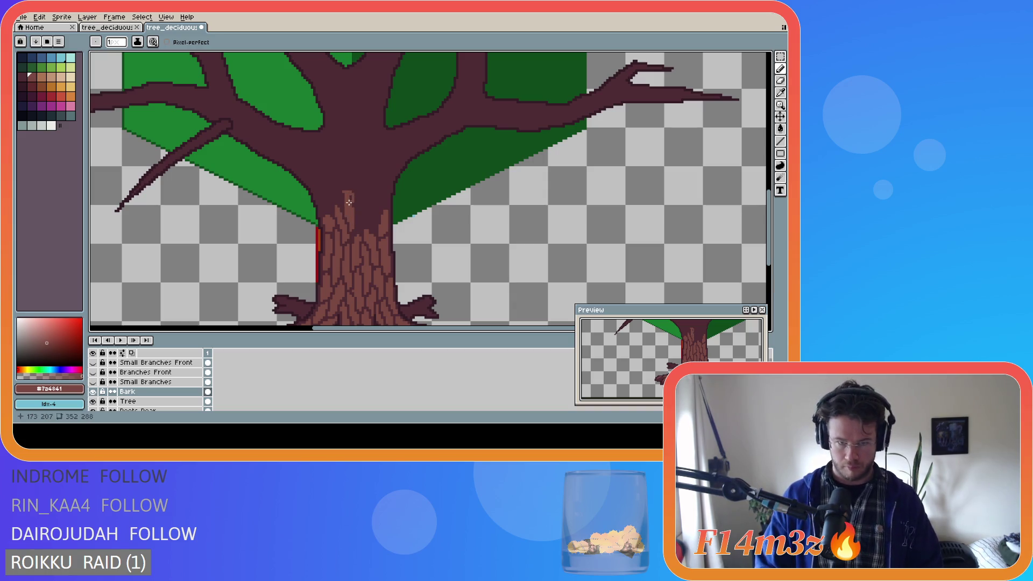
pyautogui.press('b')
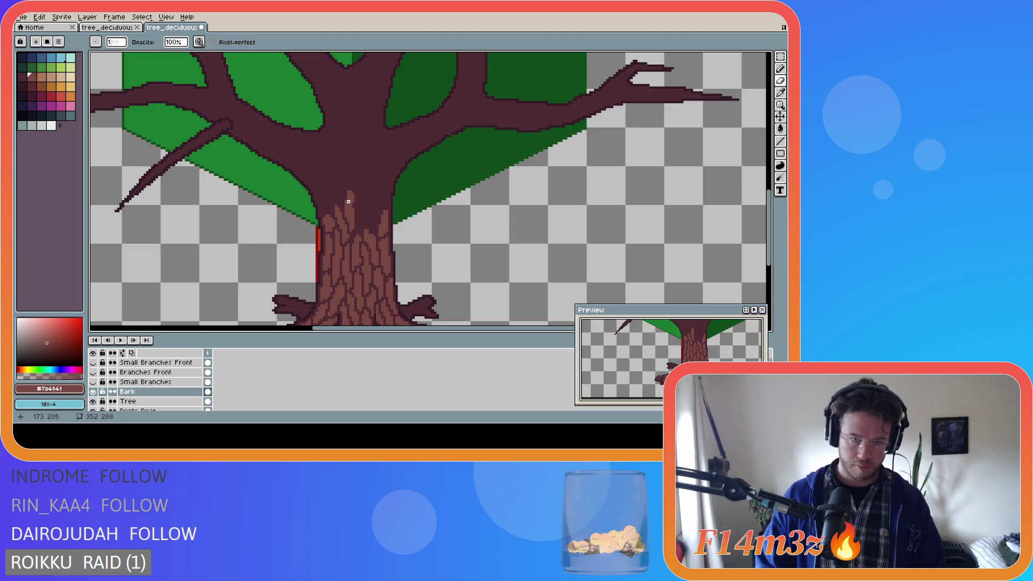
pyautogui.press('l')
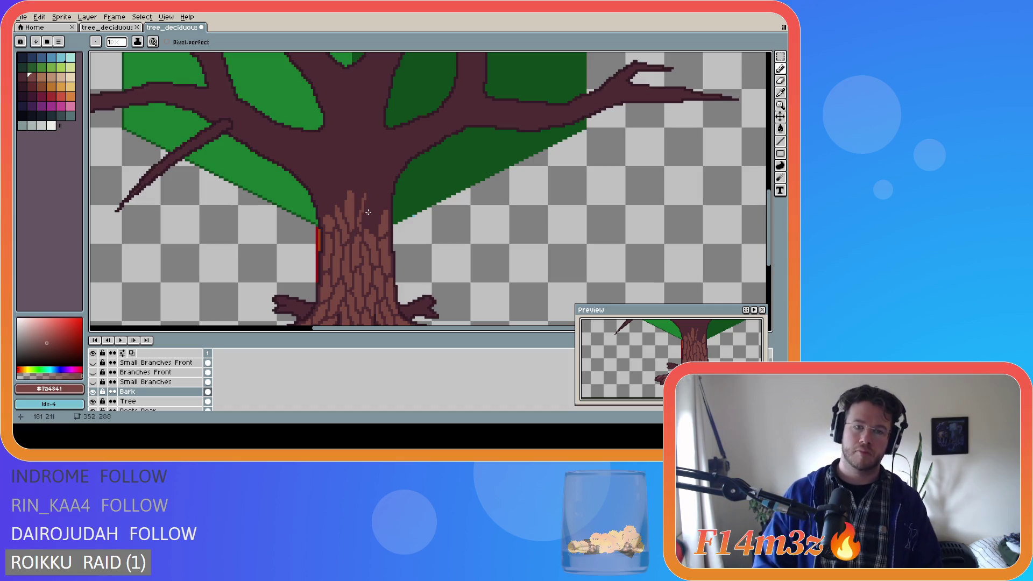
# Add light brown bark strokes up the trunk top, undoing the latest one
pyautogui.hotkey('ctrl', 'shift', 'd')
pyautogui.hotkey('ctrl', 'd')
pyautogui.press('b')
pyautogui.moveTo(367, 195); pyautogui.dragTo(363, 224)
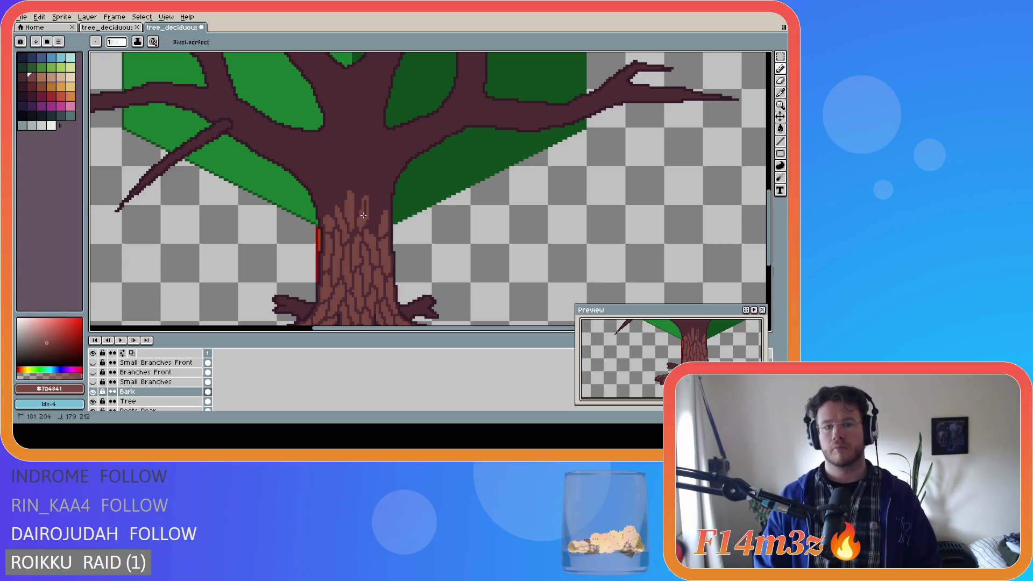
pyautogui.moveTo(358, 203)
pyautogui.mouseDown()
pyautogui.moveTo(357, 169)
pyautogui.moveTo(360, 189)
pyautogui.moveTo(361, 177)
pyautogui.mouseUp()
pyautogui.hotkey('ctrl', 'z')
pyautogui.hotkey('ctrl', 'z')
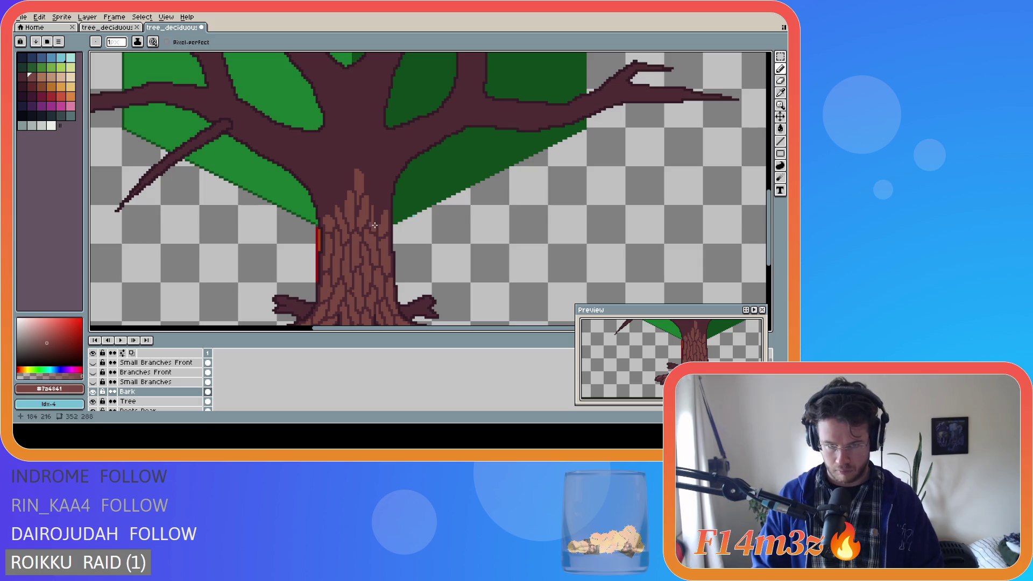
# Draw bark strokes and pixels on the upper trunk, undoing and redoing strokes
pyautogui.moveTo(376, 221); pyautogui.dragTo(377, 208)
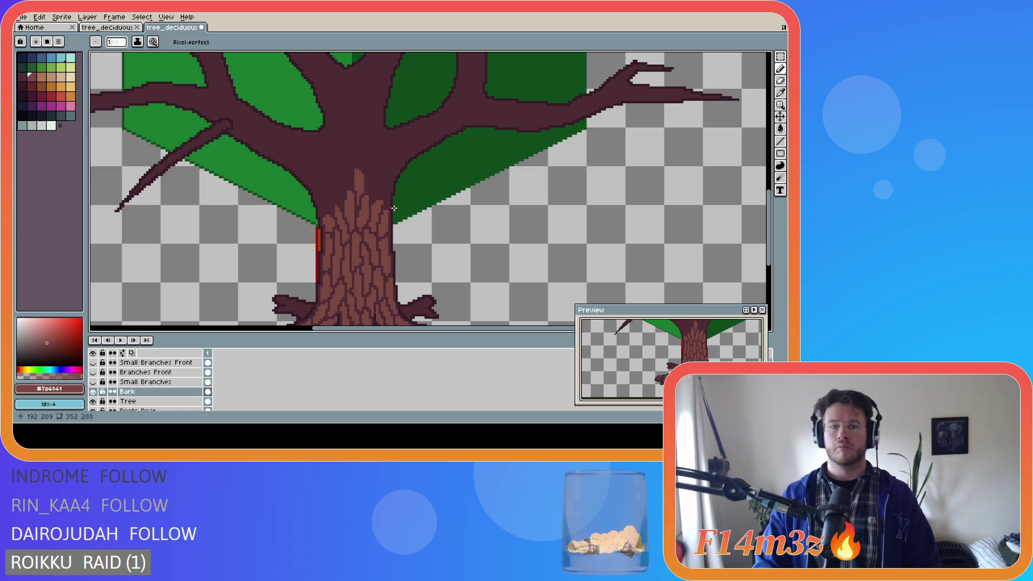
pyautogui.click(386, 205)
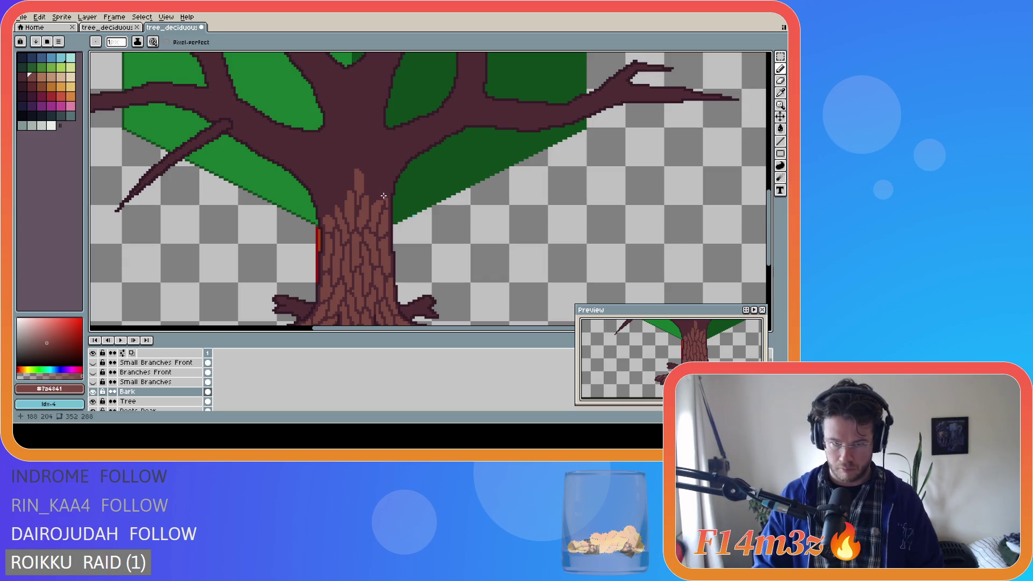
pyautogui.click(386, 205)
pyautogui.moveTo(385, 197); pyautogui.dragTo(389, 189)
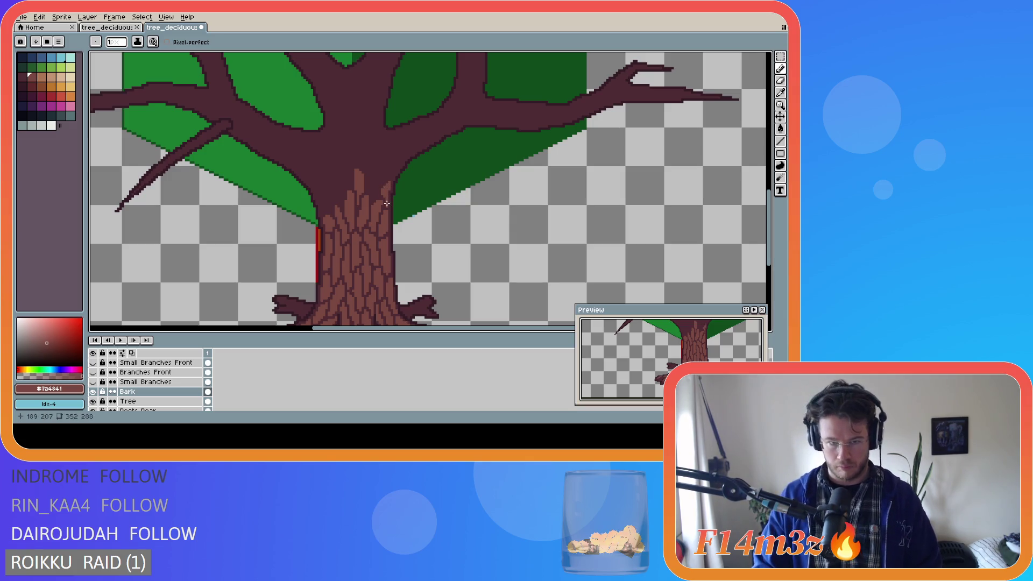
pyautogui.press('b')
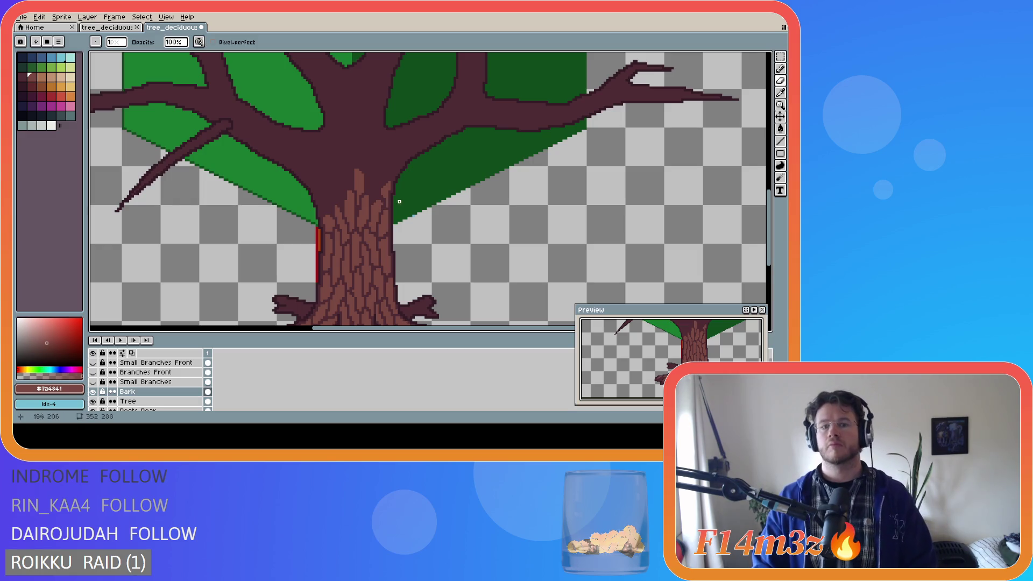
pyautogui.press('ctrl')
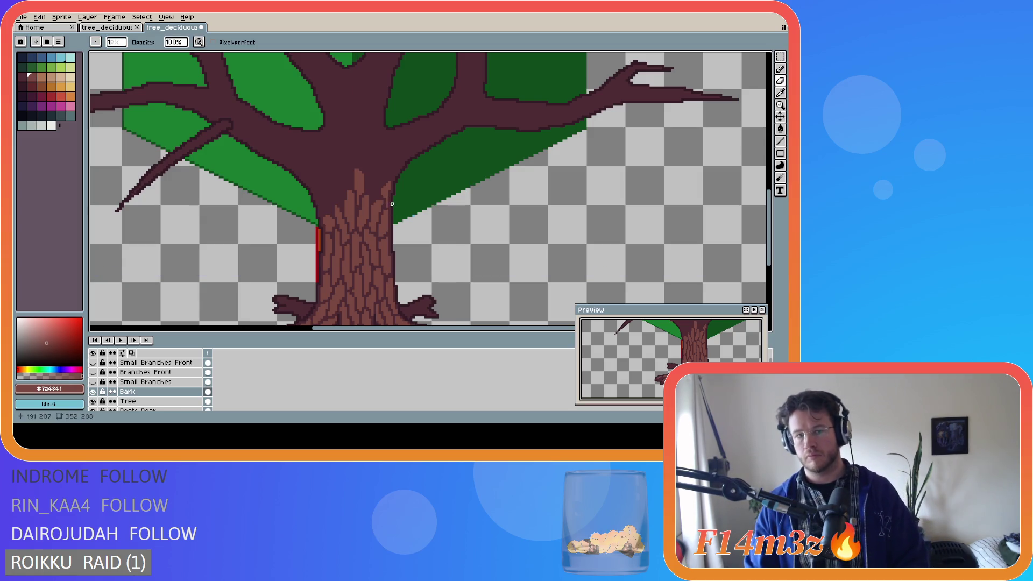
pyautogui.hotkey('ctrl', 'z')
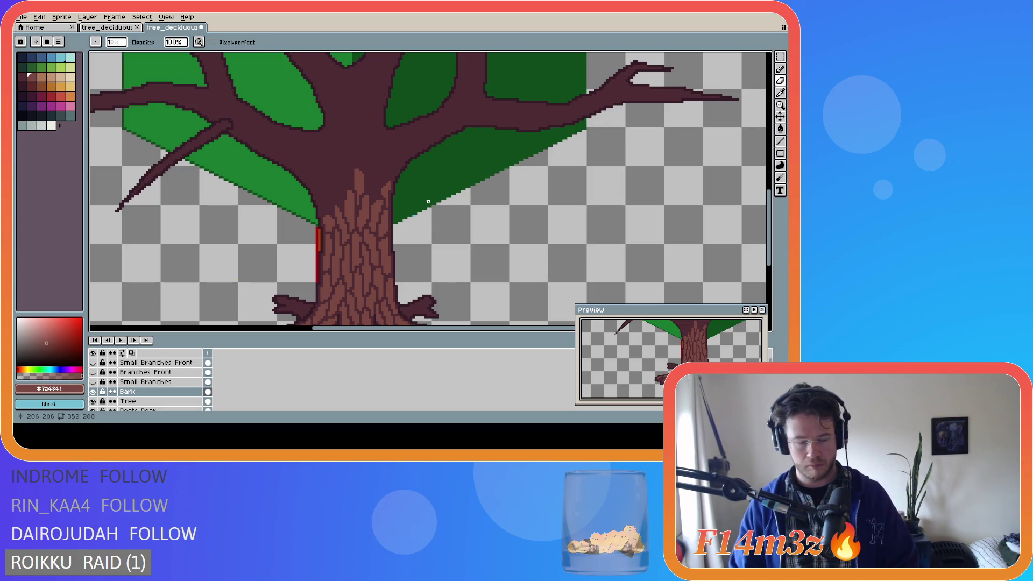
pyautogui.press('e')
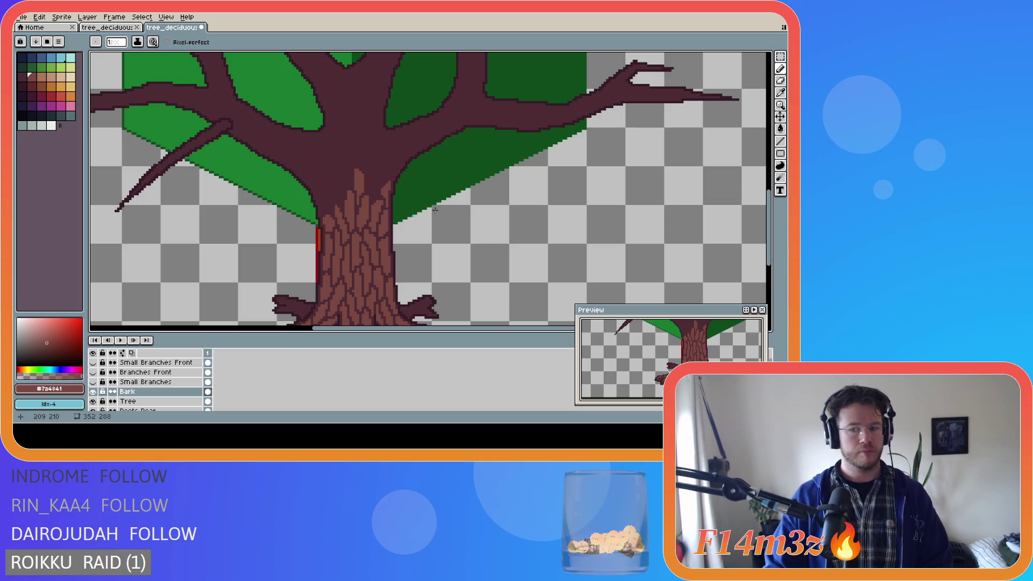
pyautogui.hotkey('ctrl', 'z')
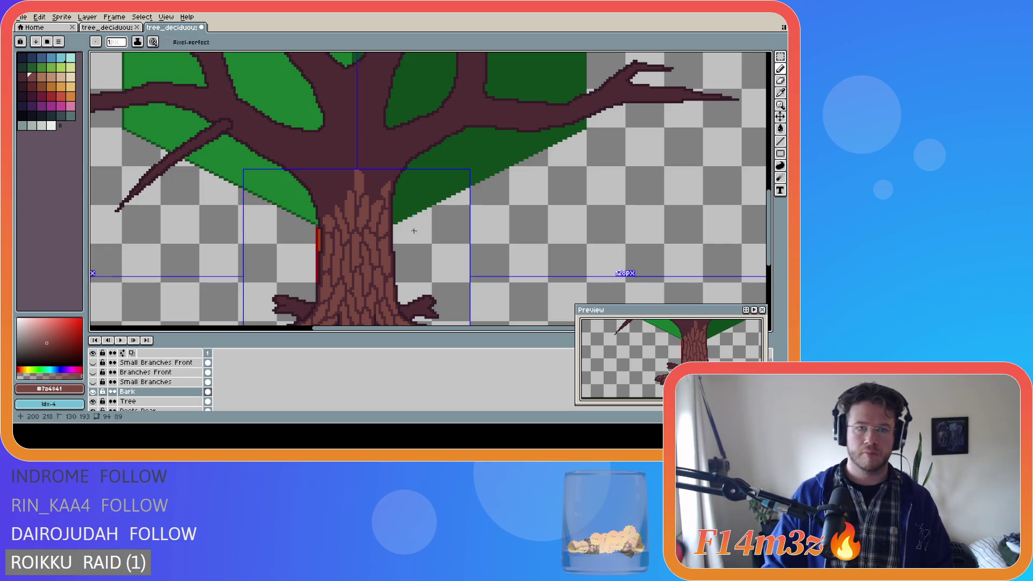
pyautogui.hotkey('ctrl', 'y')
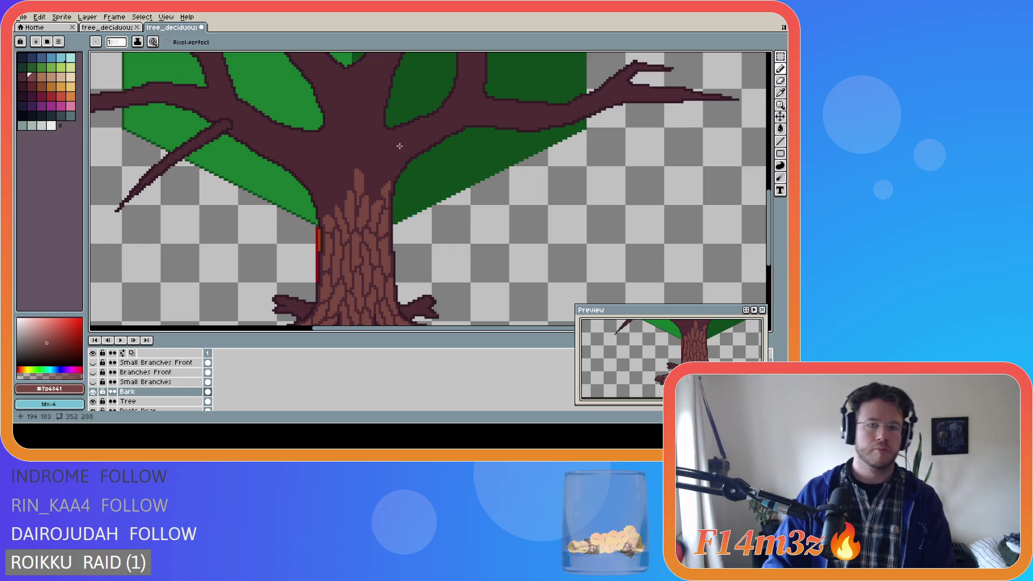
# Carry bark lines up the trunk's left side into the branch fork
pyautogui.moveTo(680, 364); pyautogui.dragTo(650, 383)
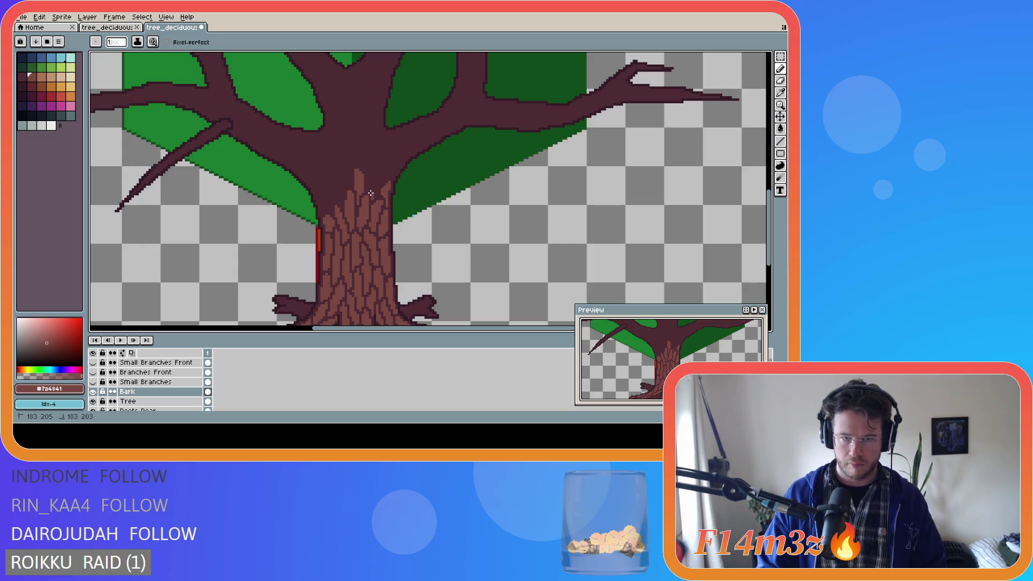
pyautogui.press('b')
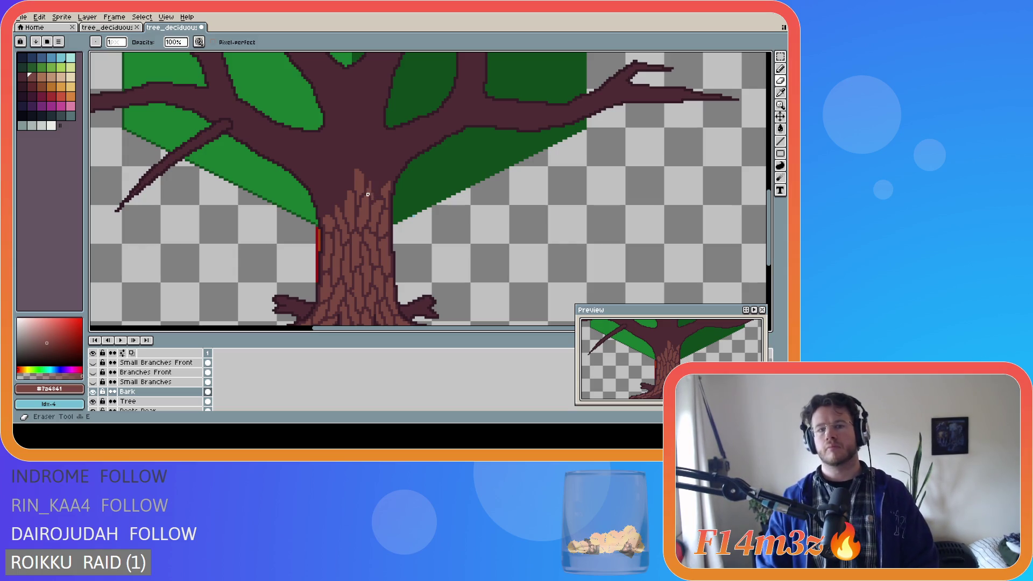
pyautogui.press('e')
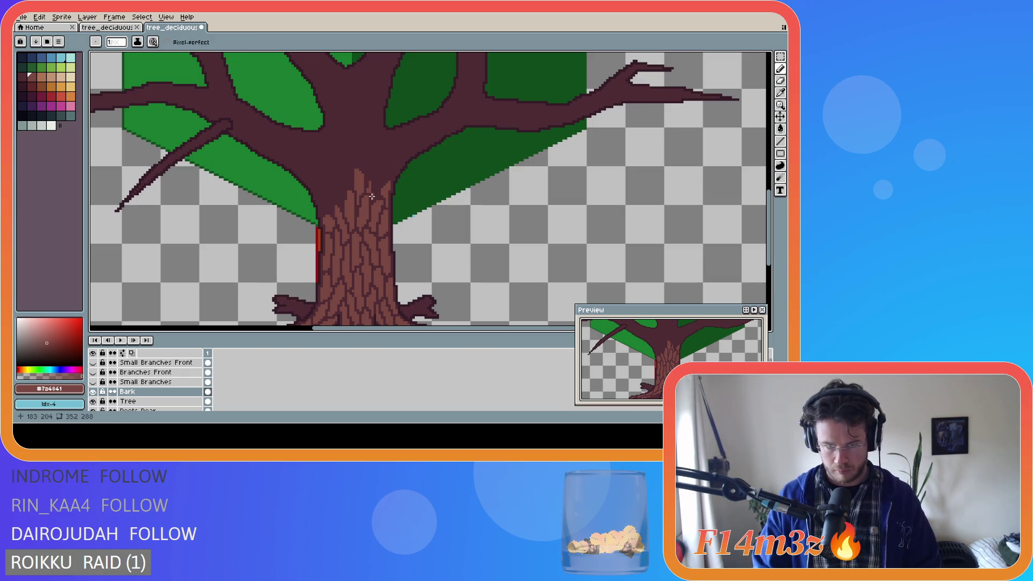
pyautogui.press('ctrl')
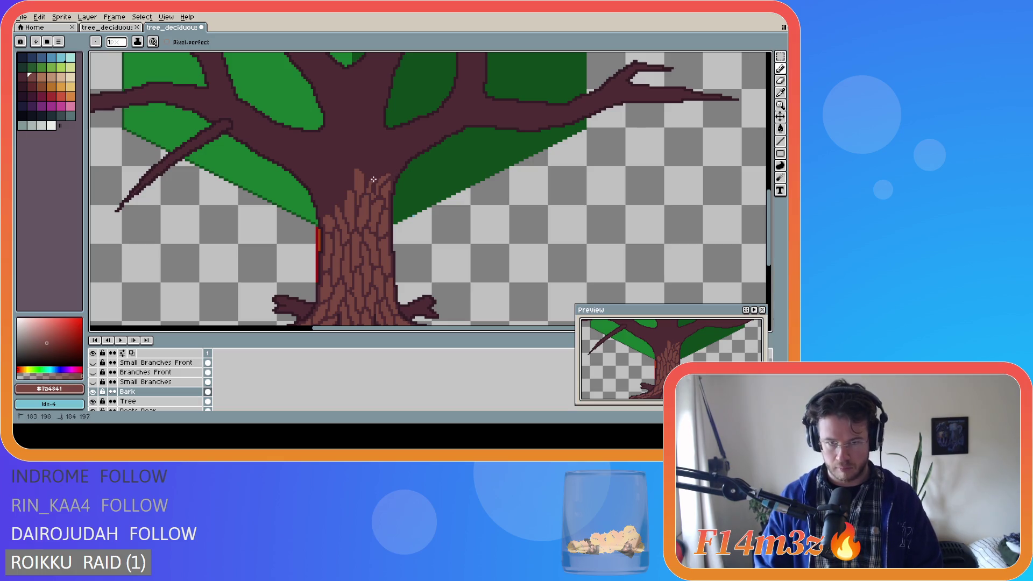
pyautogui.moveTo(386, 175)
pyautogui.mouseDown()
pyautogui.moveTo(372, 189)
pyautogui.moveTo(377, 179)
pyautogui.mouseUp()
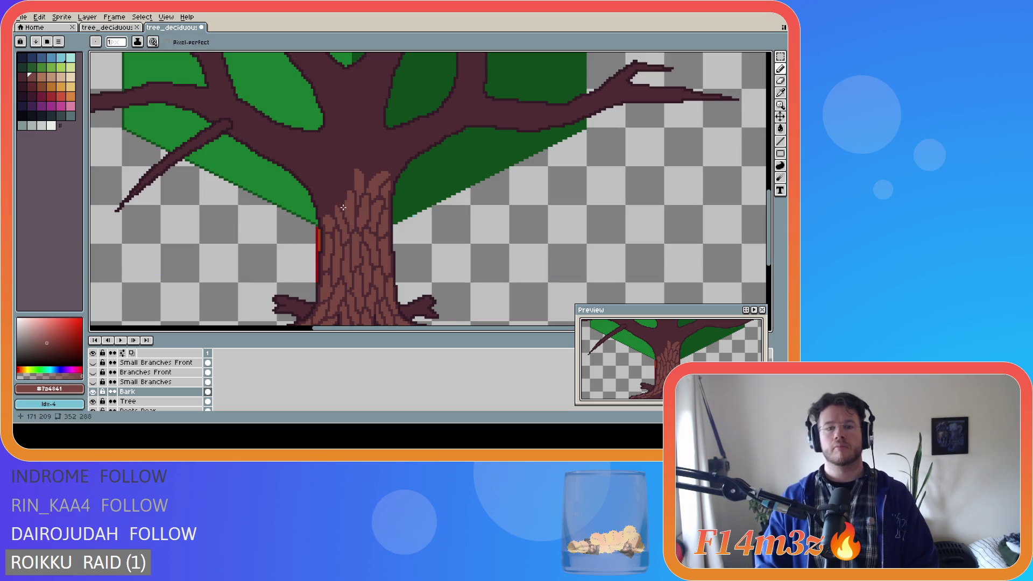
pyautogui.moveTo(340, 201)
pyautogui.mouseDown()
pyautogui.moveTo(329, 178)
pyautogui.moveTo(339, 199)
pyautogui.mouseUp()
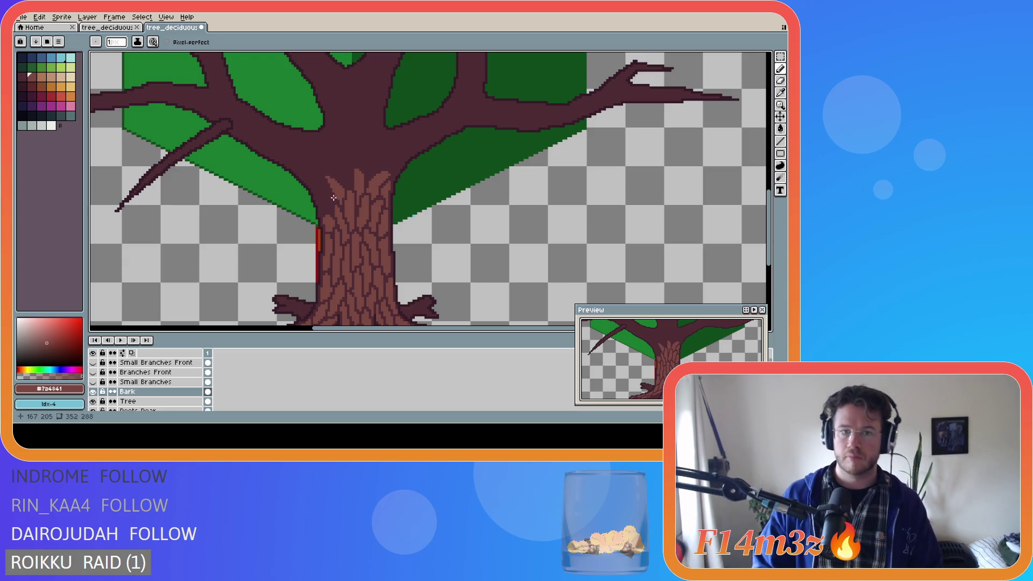
pyautogui.moveTo(330, 179); pyautogui.dragTo(328, 173)
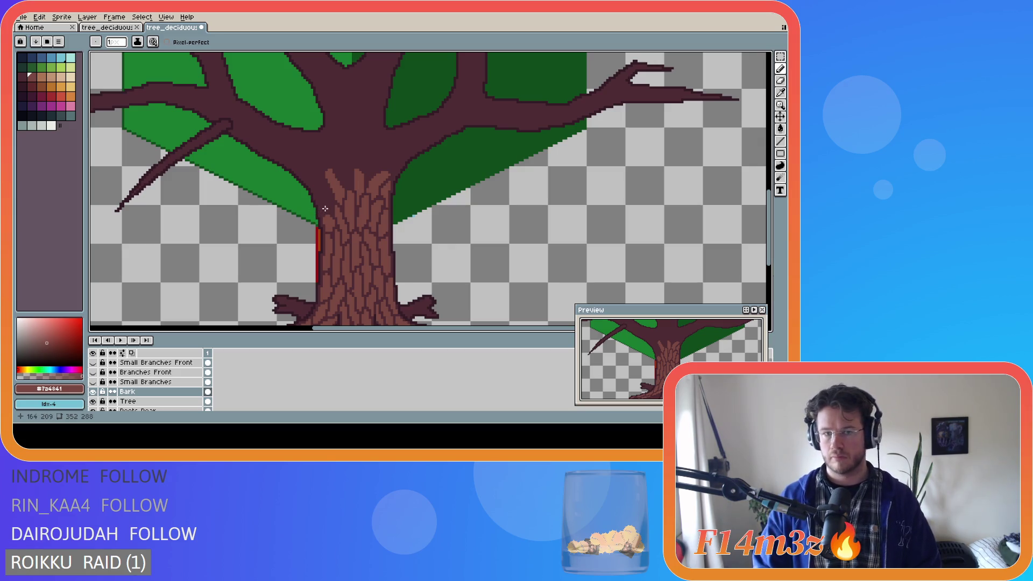
pyautogui.click(332, 211)
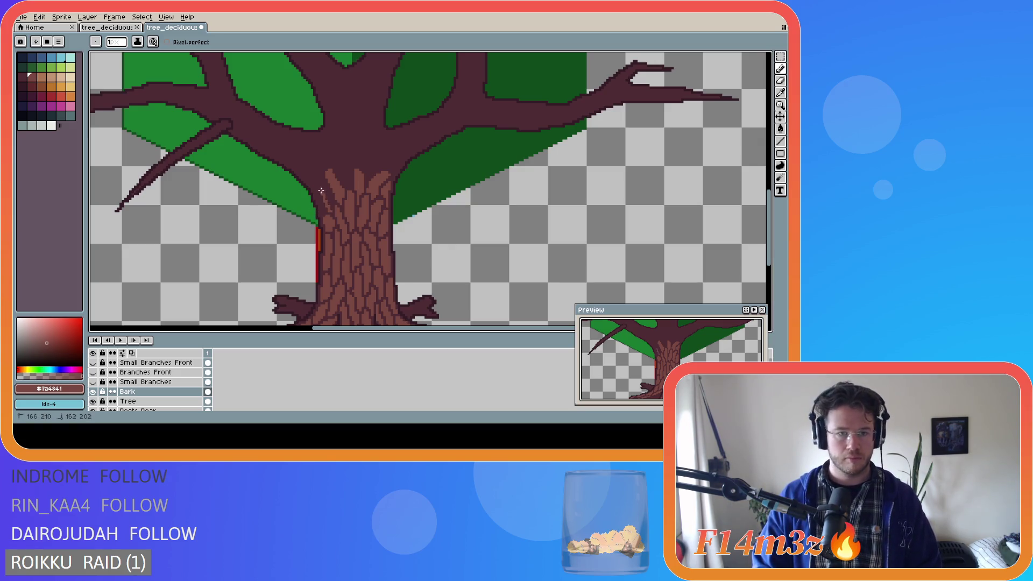
pyautogui.press('v')
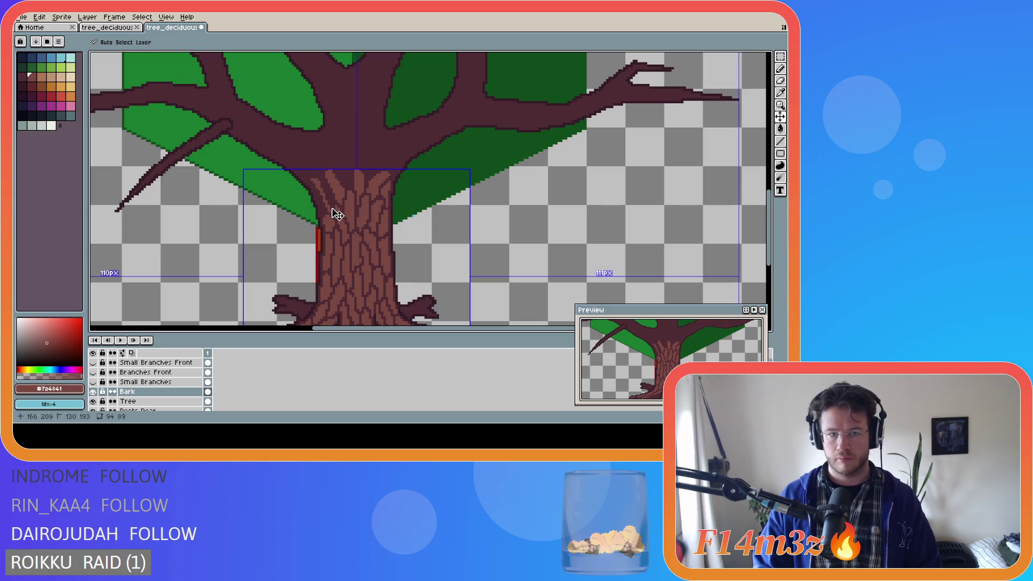
pyautogui.hotkey('ctrl', 'y')
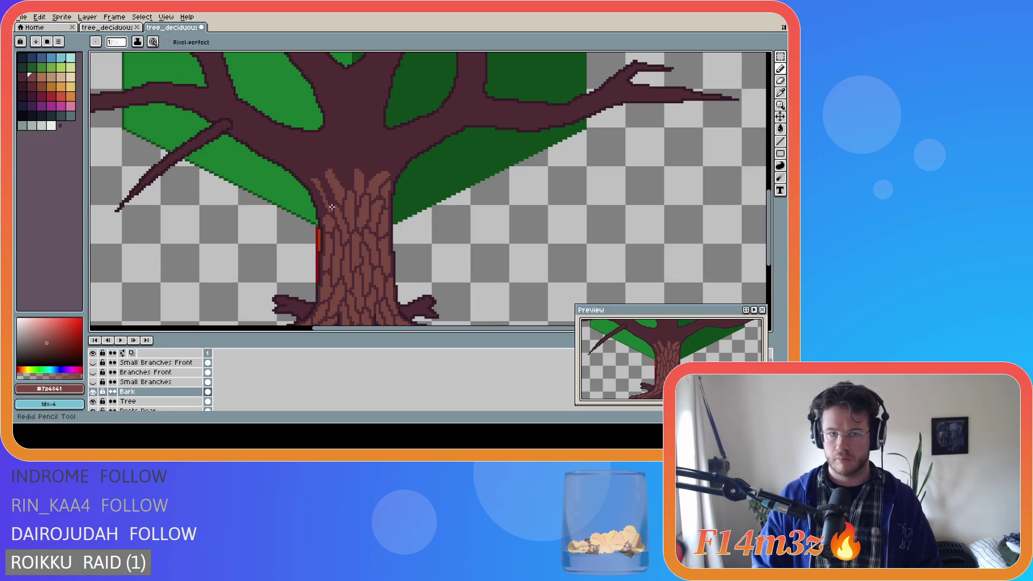
pyautogui.moveTo(316, 181); pyautogui.dragTo(323, 188)
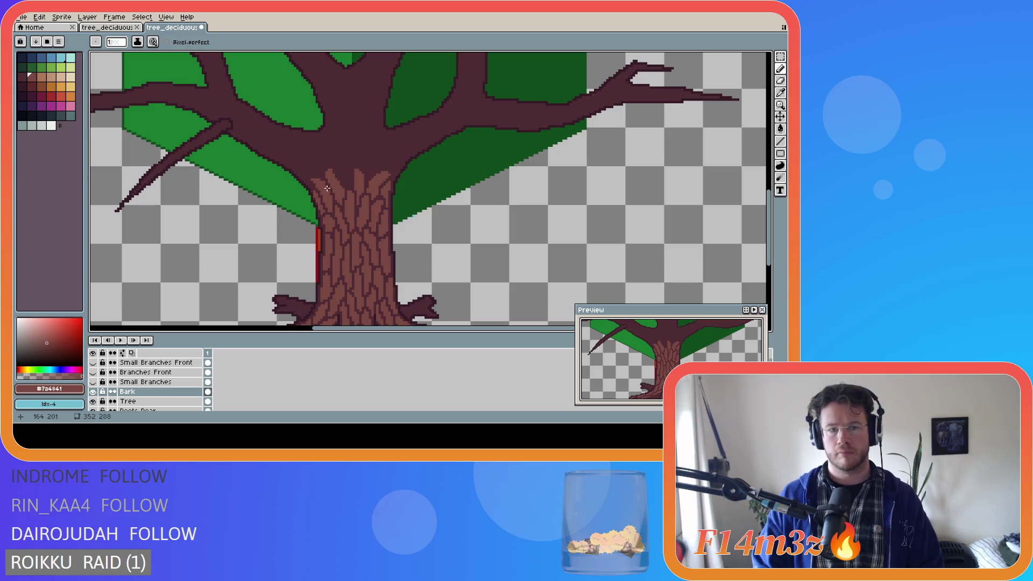
# Pencil bark strokes and a pixel where the upper-left trunk meets the branches
pyautogui.press('v')
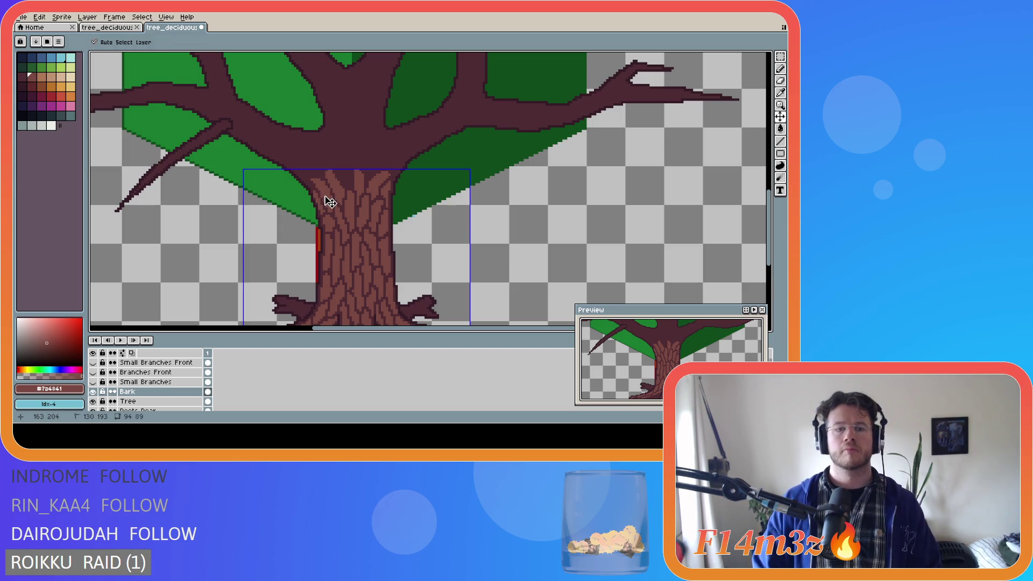
pyautogui.press('b')
pyautogui.hotkey('ctrl', 'z')
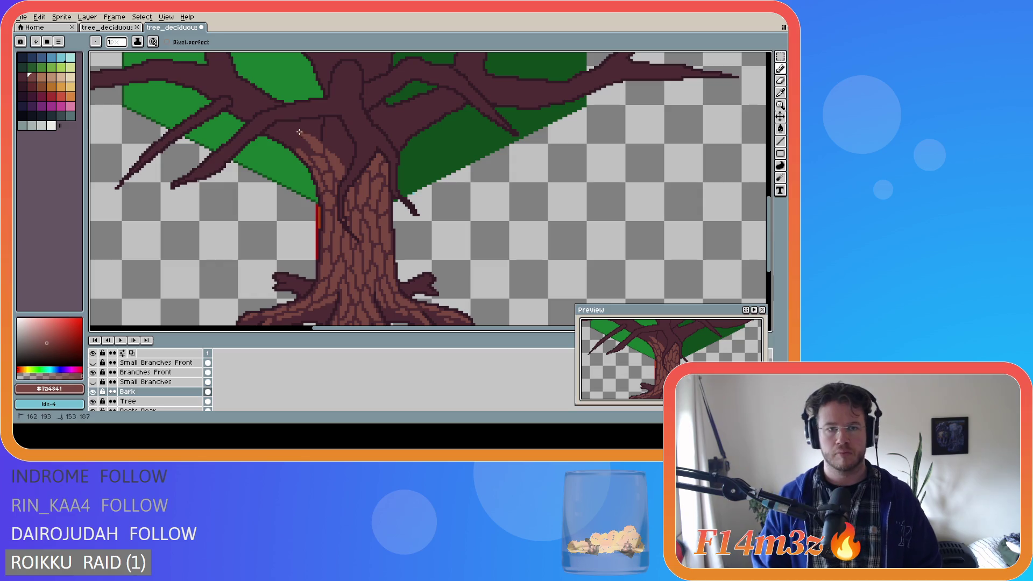
pyautogui.moveTo(308, 152); pyautogui.dragTo(302, 146)
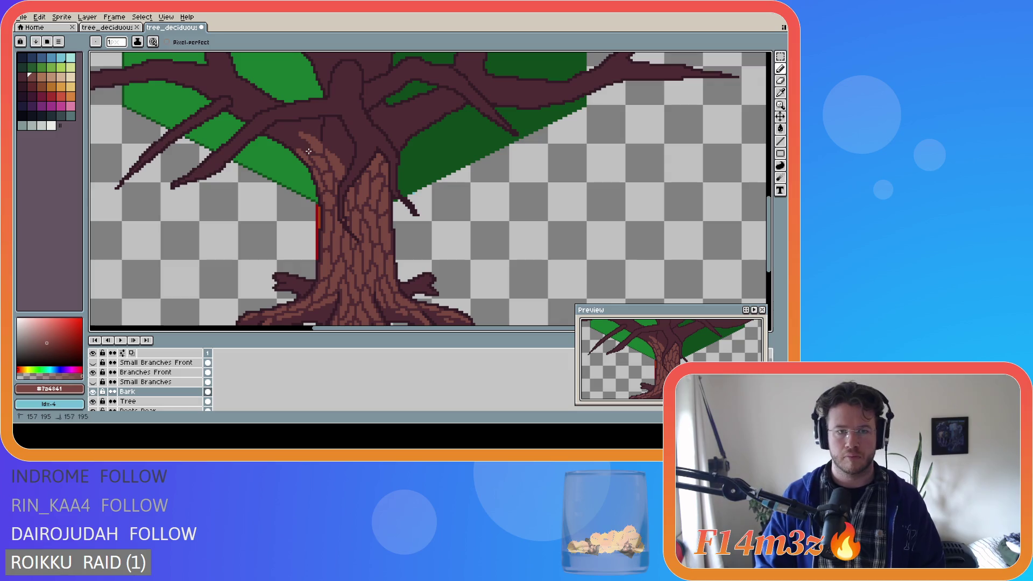
pyautogui.press('ctrl')
pyautogui.press('ctrl')
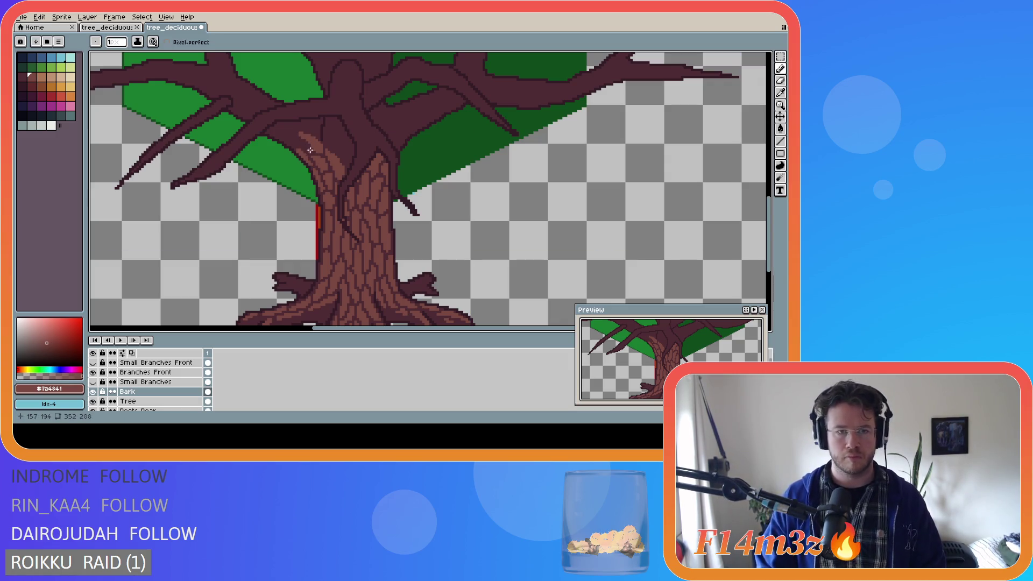
pyautogui.click(306, 150)
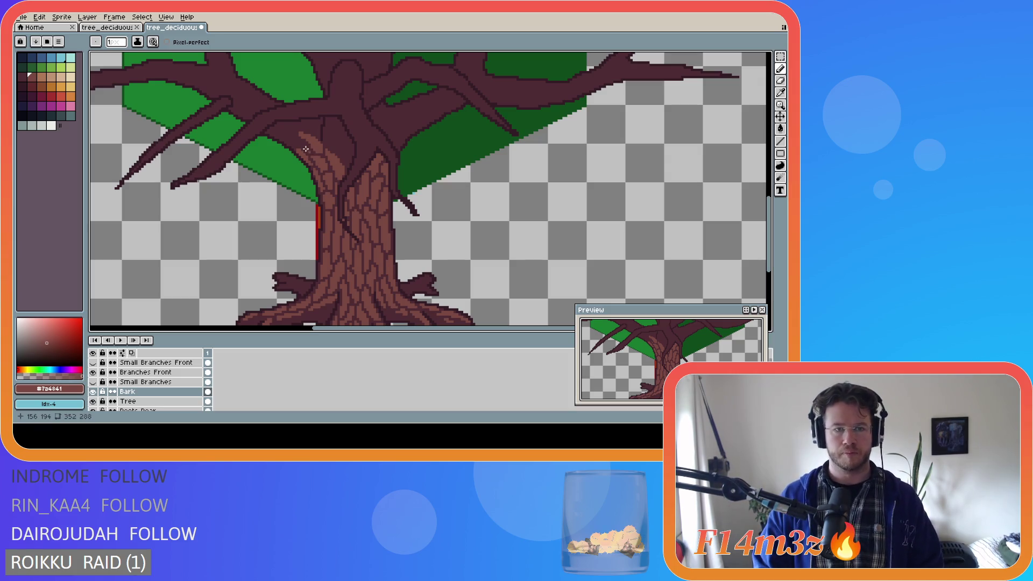
pyautogui.moveTo(306, 146)
pyautogui.mouseDown()
pyautogui.moveTo(296, 140)
pyautogui.moveTo(305, 152)
pyautogui.mouseUp()
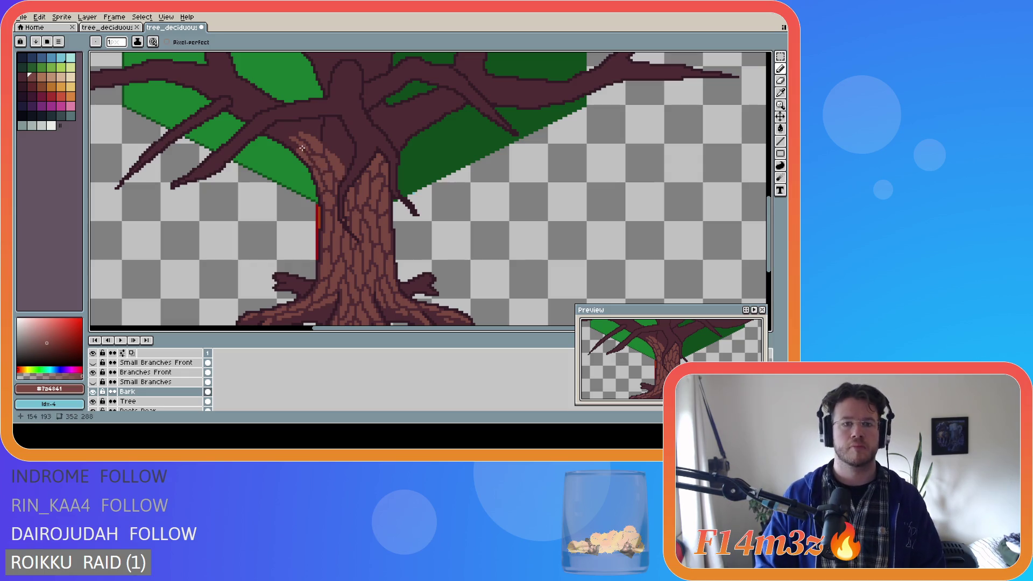
pyautogui.press('e')
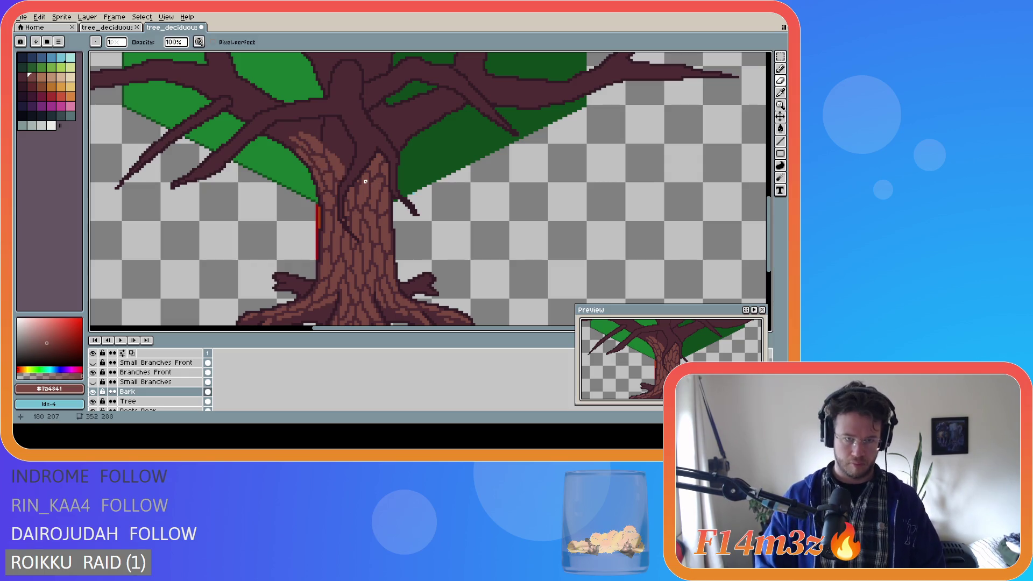
pyautogui.press('b')
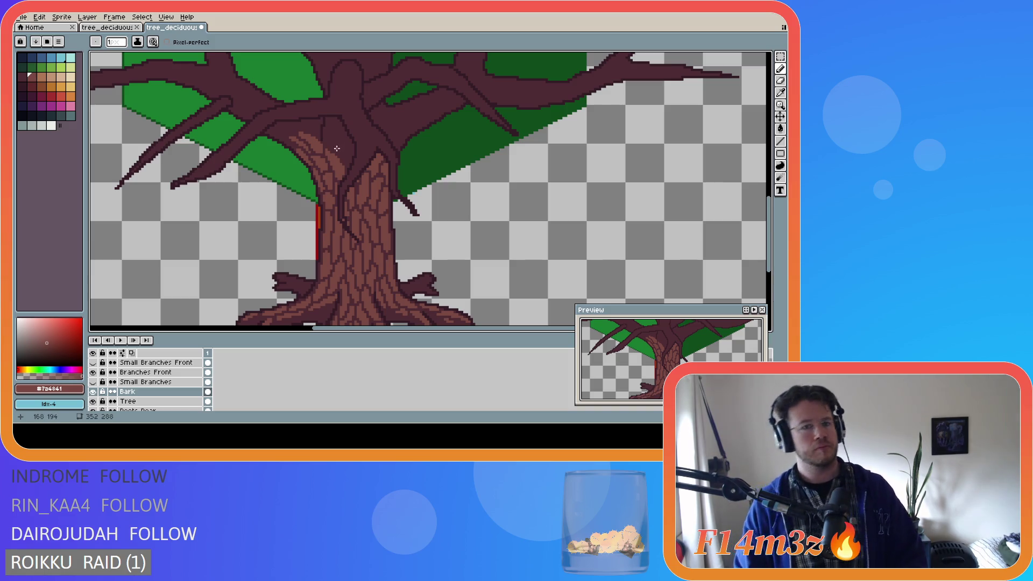
# With Branches Front hidden, draw bark lines and dabs at the trunk top
pyautogui.click(92, 372)
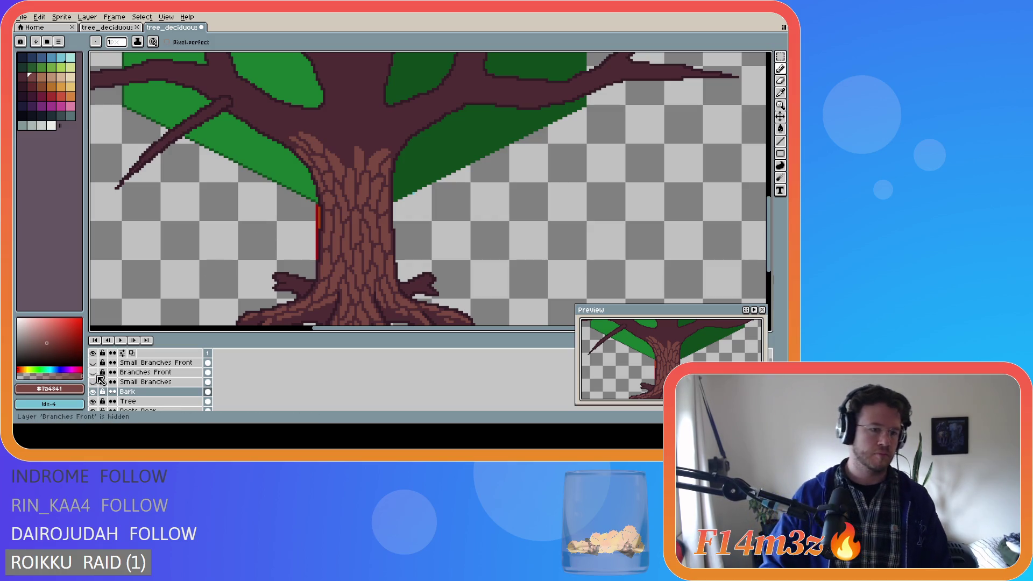
pyautogui.click(95, 380)
pyautogui.click(94, 380)
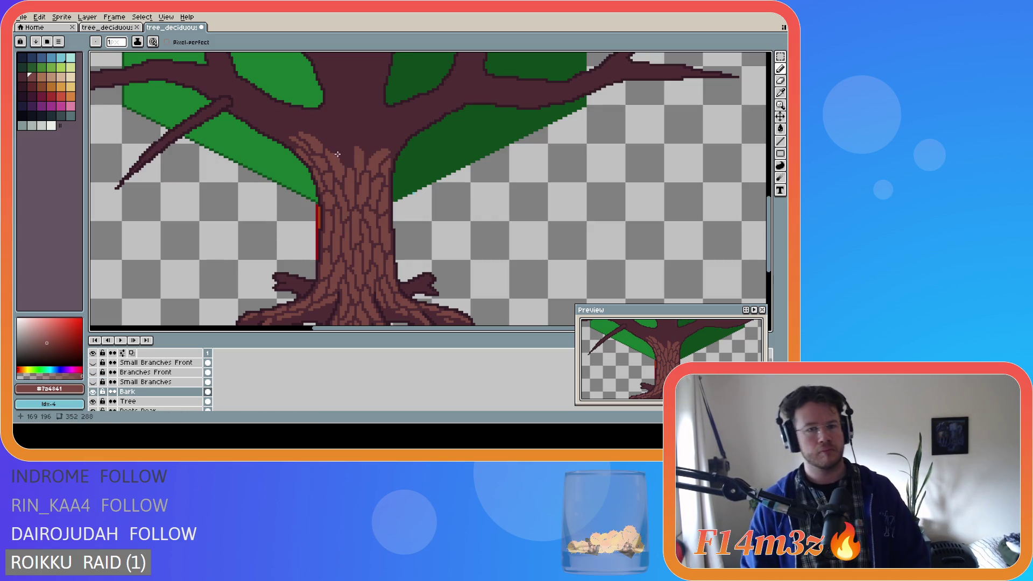
pyautogui.moveTo(345, 162)
pyautogui.mouseDown()
pyautogui.moveTo(341, 141)
pyautogui.moveTo(352, 159)
pyautogui.mouseUp()
pyautogui.moveTo(350, 163)
pyautogui.mouseDown()
pyautogui.moveTo(352, 135)
pyautogui.moveTo(341, 142)
pyautogui.mouseUp()
pyautogui.click(349, 132)
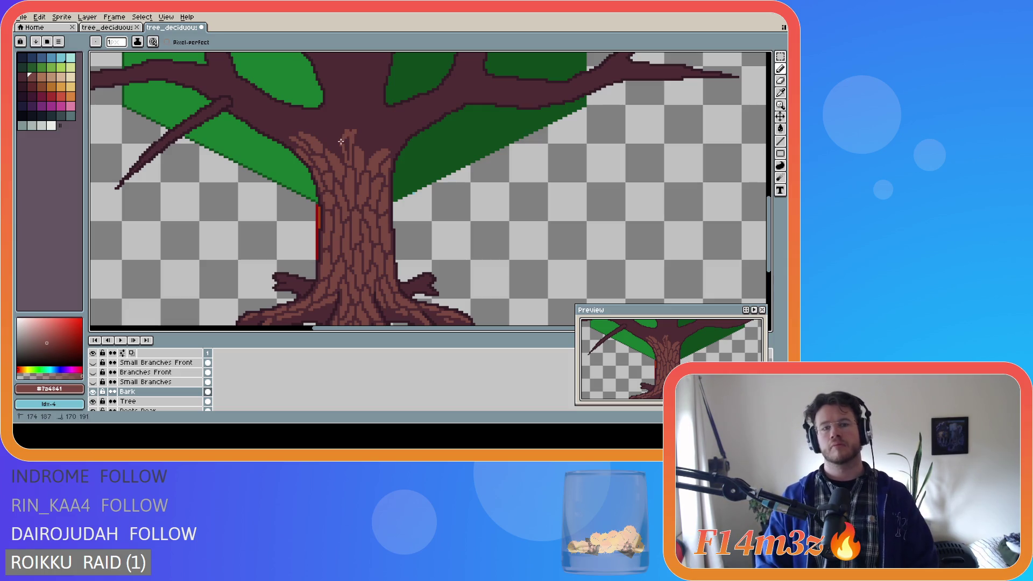
pyautogui.moveTo(350, 138); pyautogui.dragTo(349, 140)
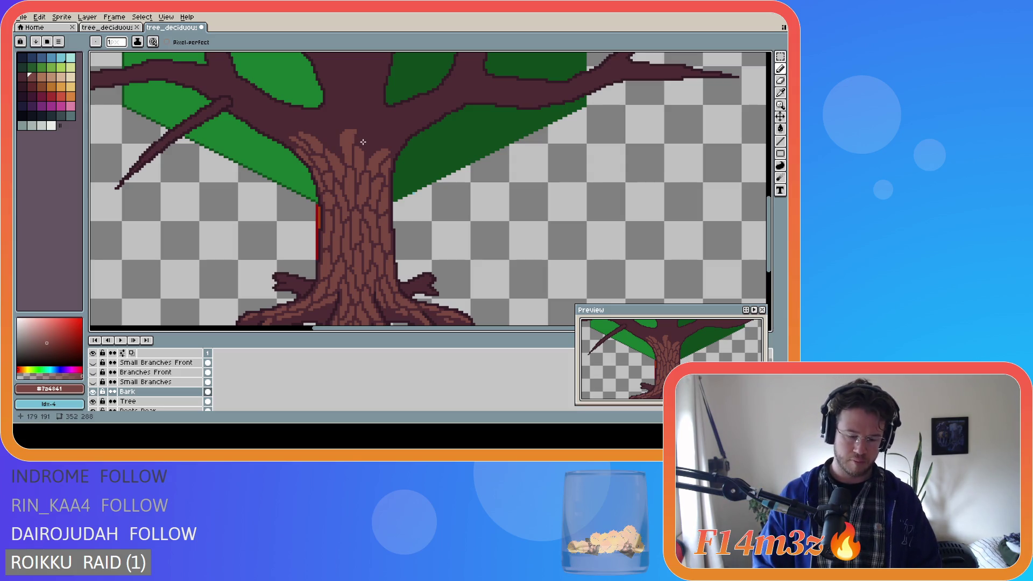
# Touch up a pixel at the trunk top and make Branches Front visible again
pyautogui.press('b')
pyautogui.click(355, 135)
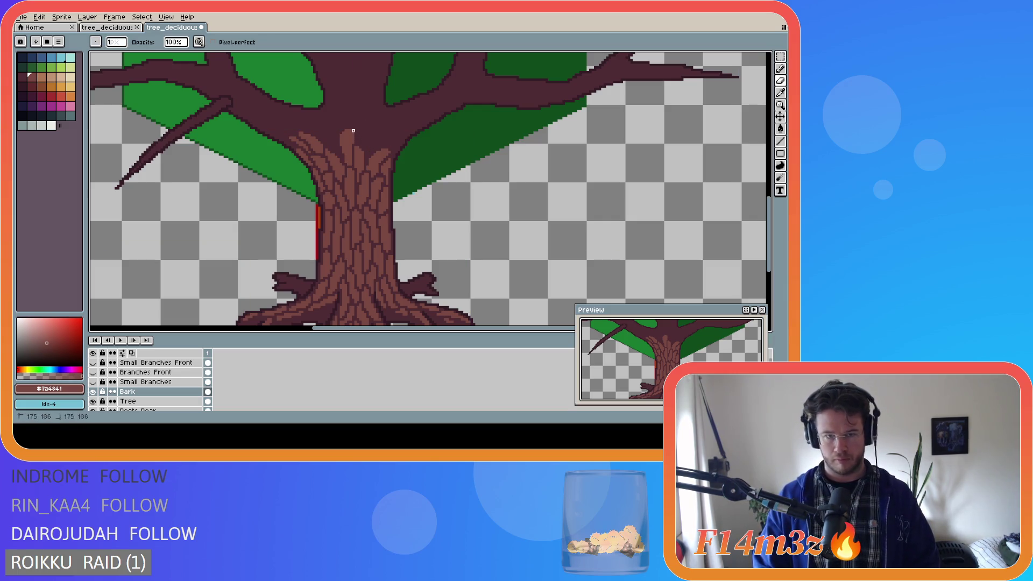
pyautogui.press('e')
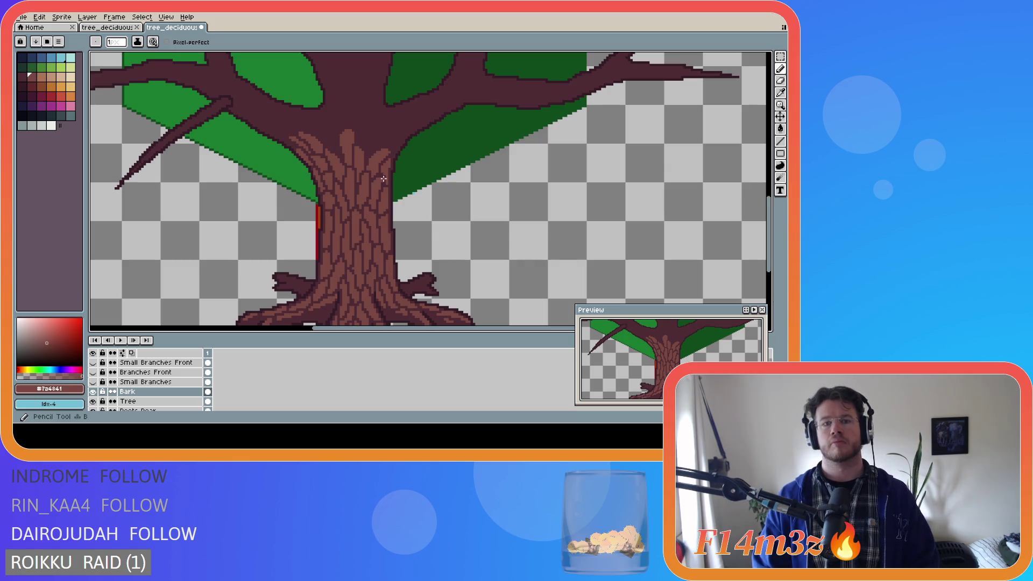
pyautogui.click(93, 372)
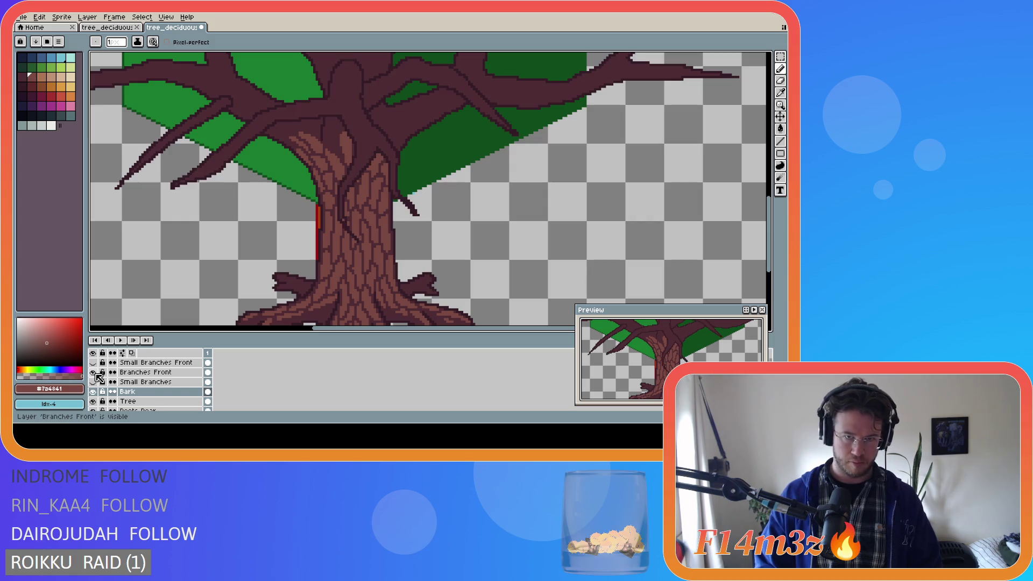
pyautogui.click(94, 372)
pyautogui.click(93, 372)
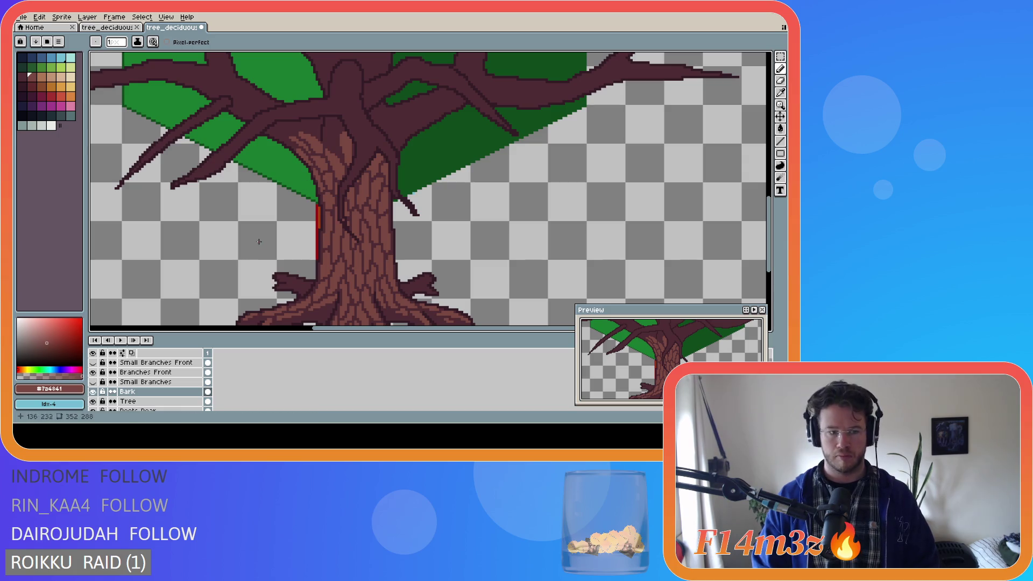
pyautogui.click(129, 391)
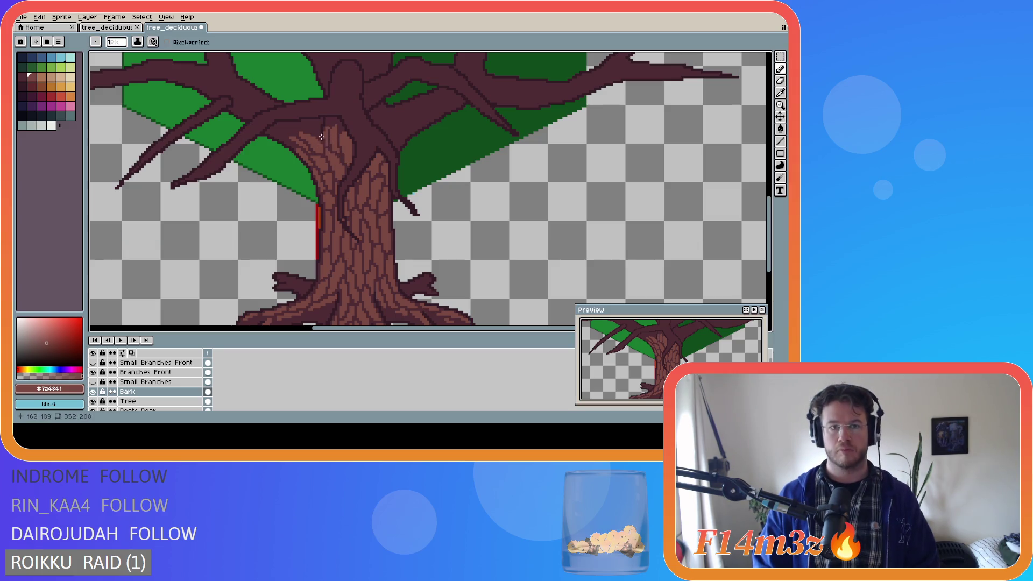
pyautogui.press('e')
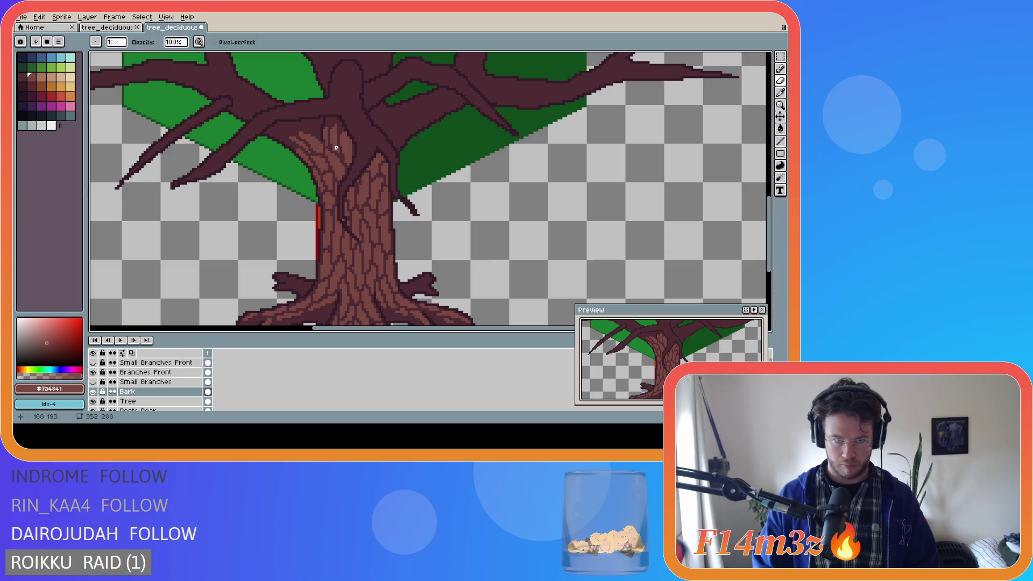
pyautogui.press('b')
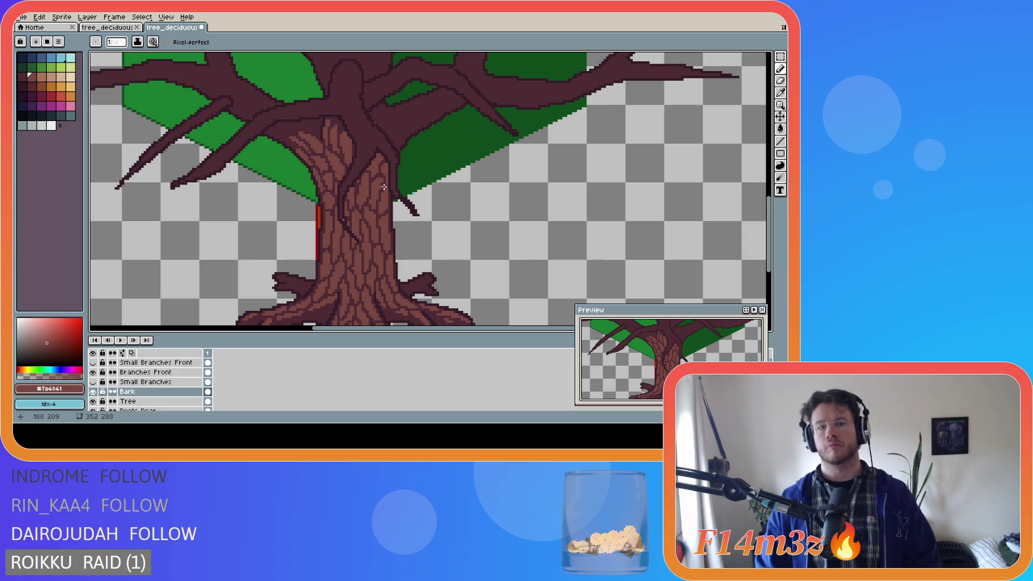
pyautogui.hotkey('ctrl', 'z')
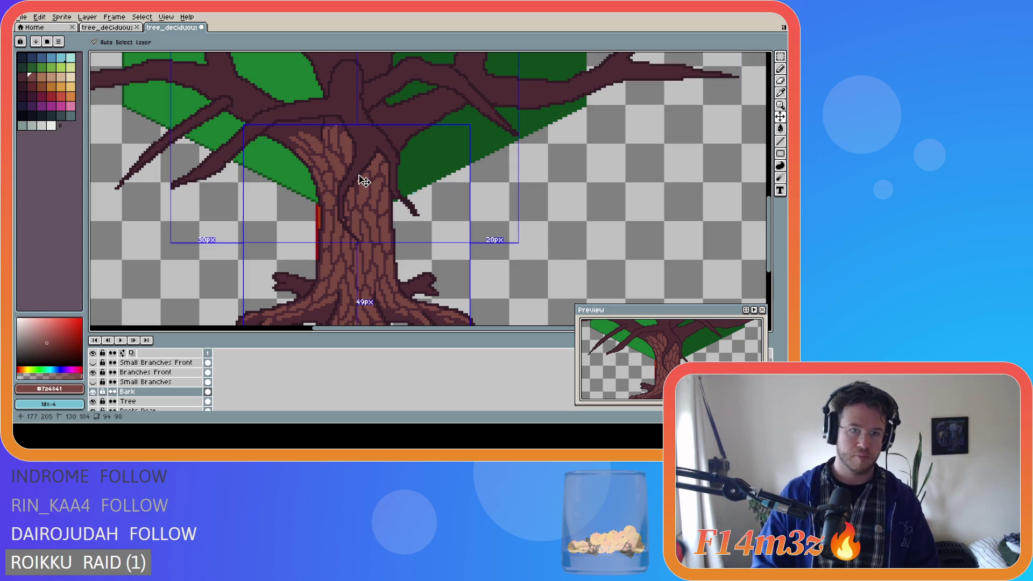
pyautogui.hotkey('ctrl', 'y')
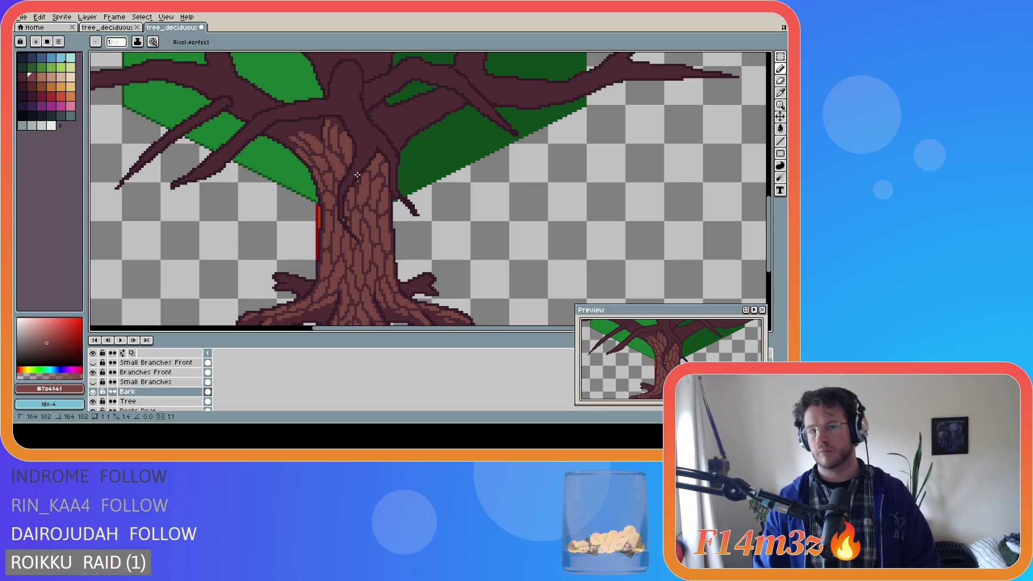
pyautogui.press('b')
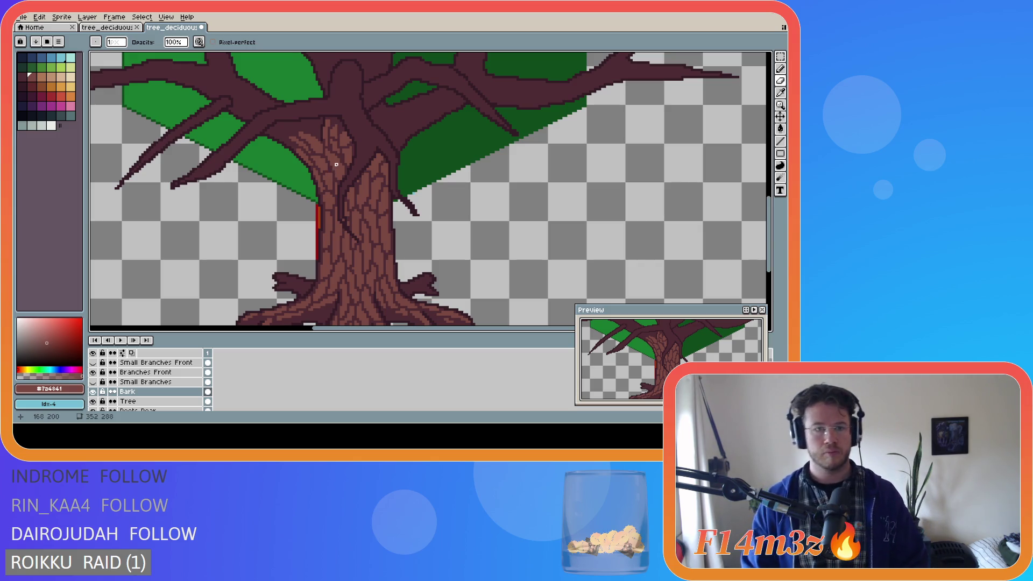
pyautogui.press('e')
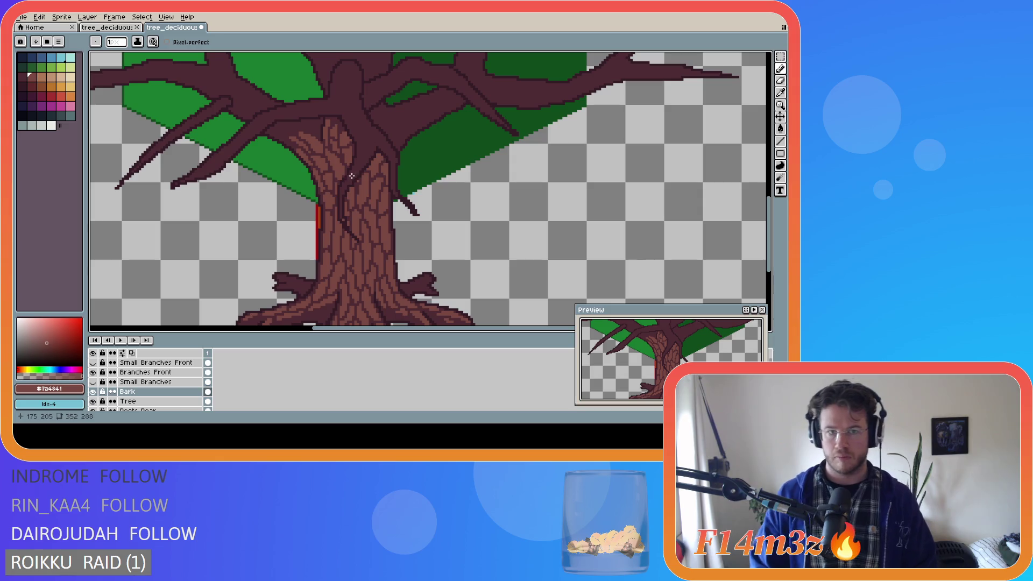
pyautogui.scroll(-1, 353, 174)
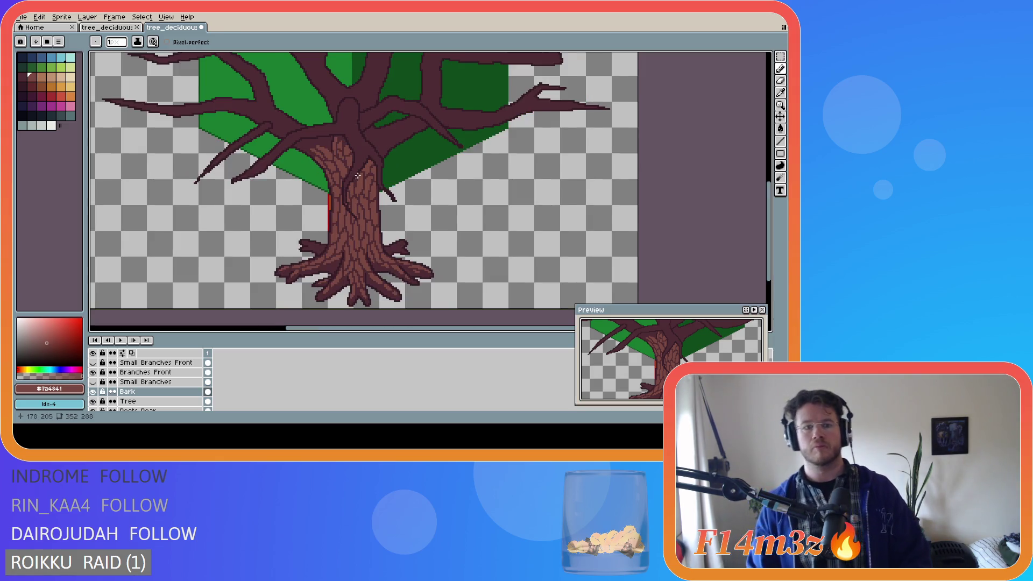
# Touch up the trunk's light-brown bark texture on the Bark layer, alternating Pencil and Eraser
pyautogui.scroll(-1, 385, 189)
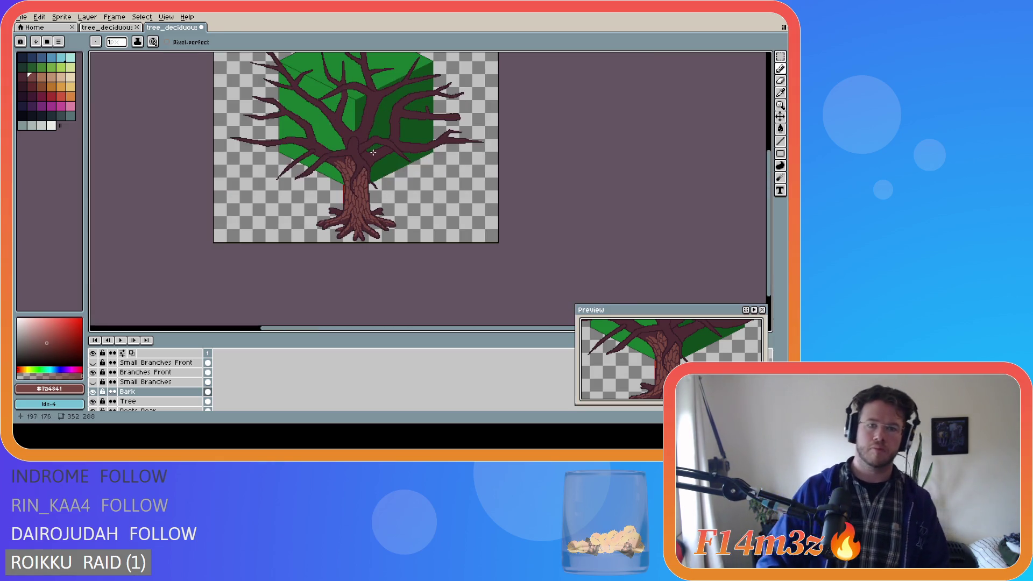
pyautogui.scroll(1, 375, 152)
pyautogui.scroll(1, 367, 157)
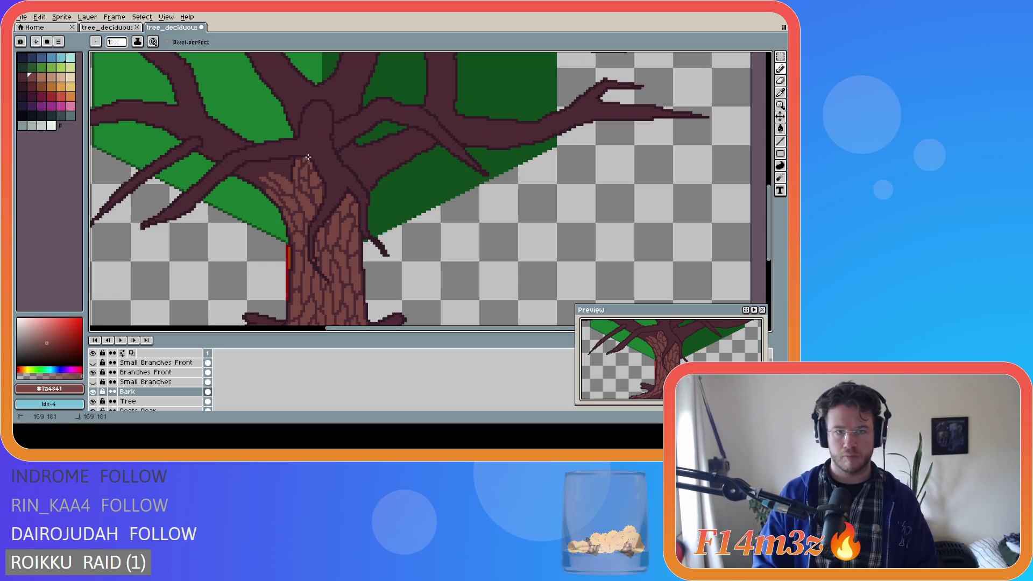
pyautogui.press('e')
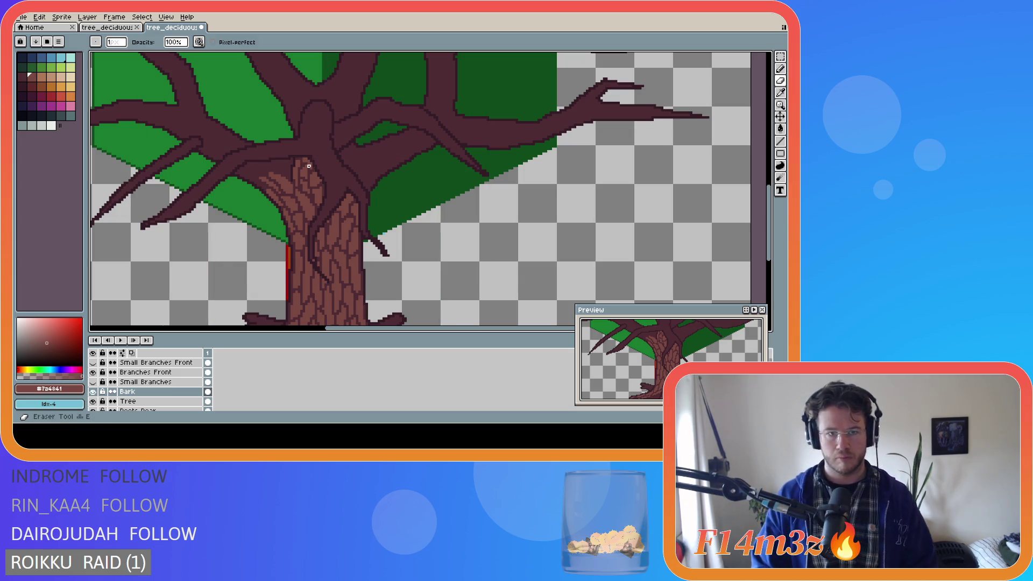
pyautogui.press('b')
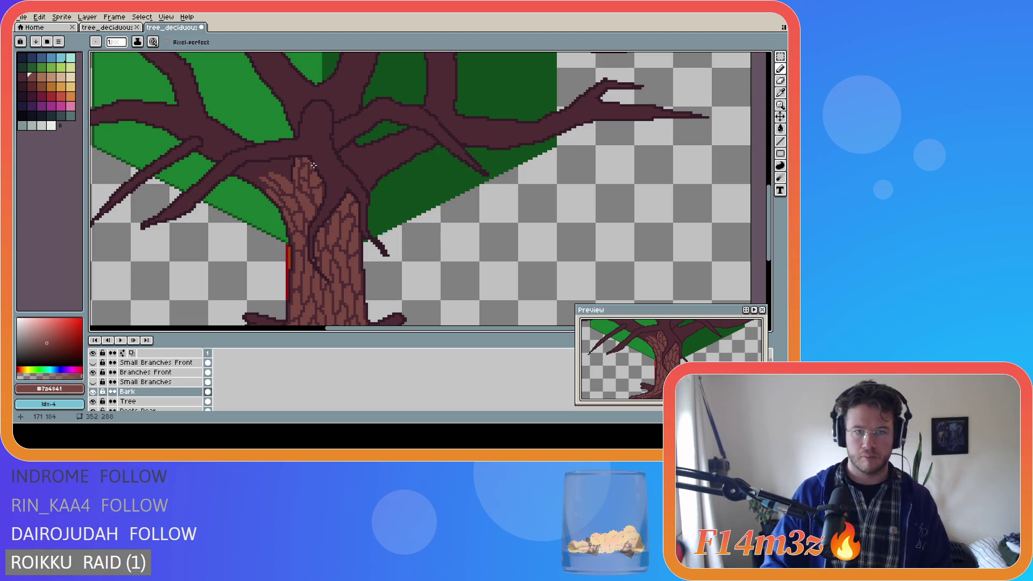
pyautogui.scroll(-3, 318, 169)
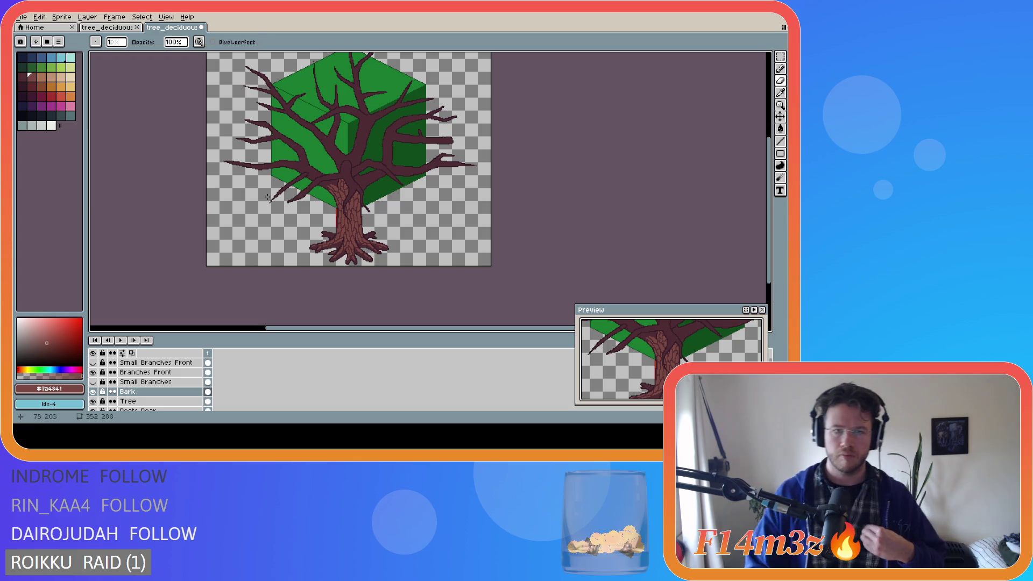
# Toggle the Branches Front layer off and on to compare the trunk with and without it
pyautogui.click(95, 373)
pyautogui.click(94, 373)
pyautogui.click(94, 374)
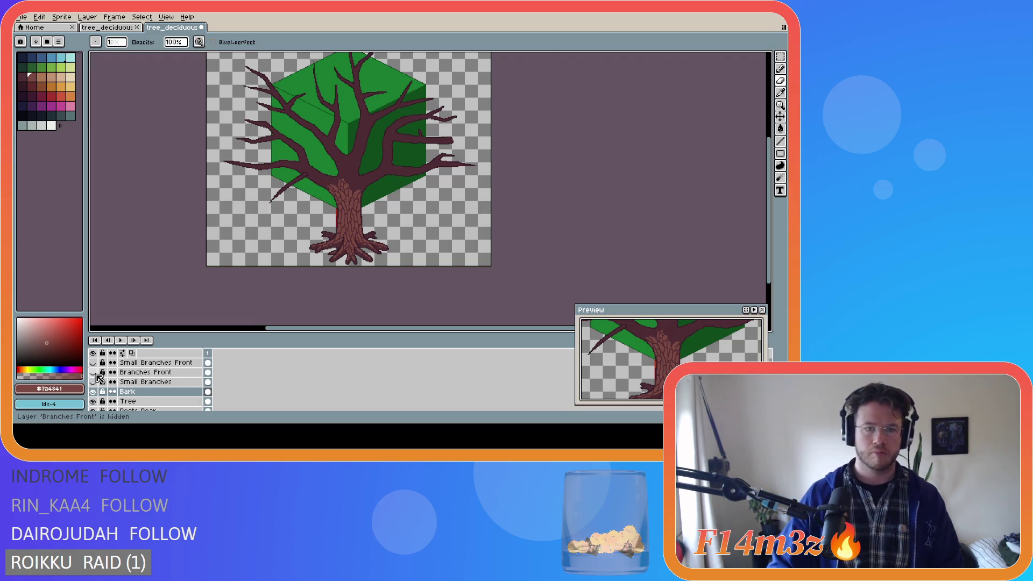
pyautogui.scroll(3, 349, 198)
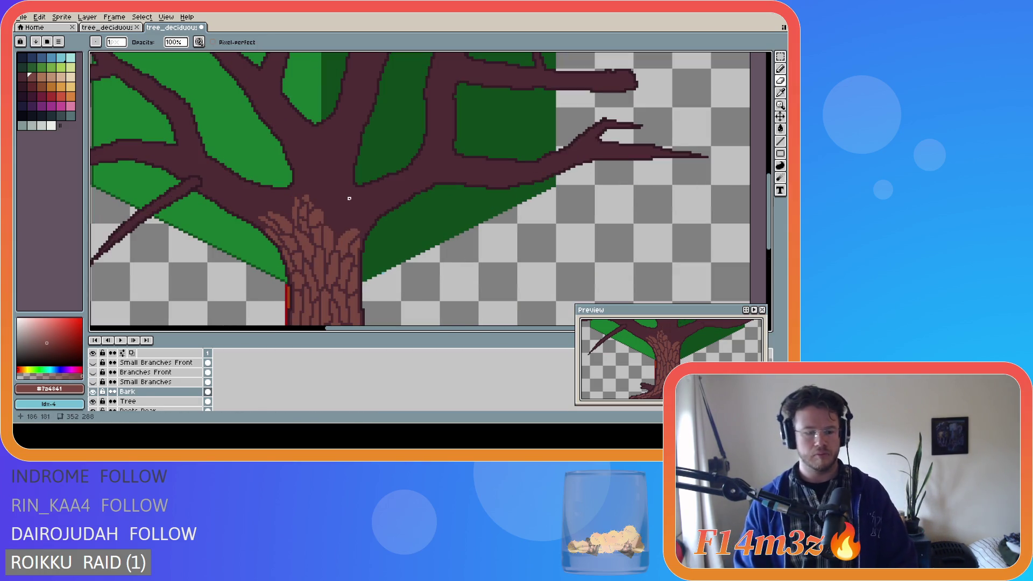
# Add a diagonal light-brown bark stroke at the top of the trunk and refine it
pyautogui.press('b')
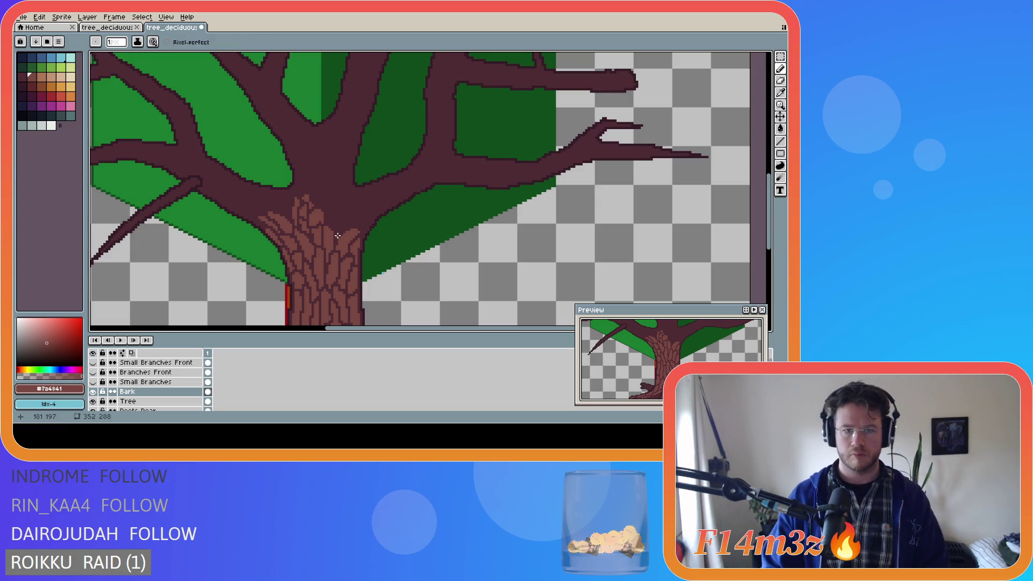
pyautogui.moveTo(340, 226); pyautogui.dragTo(355, 209)
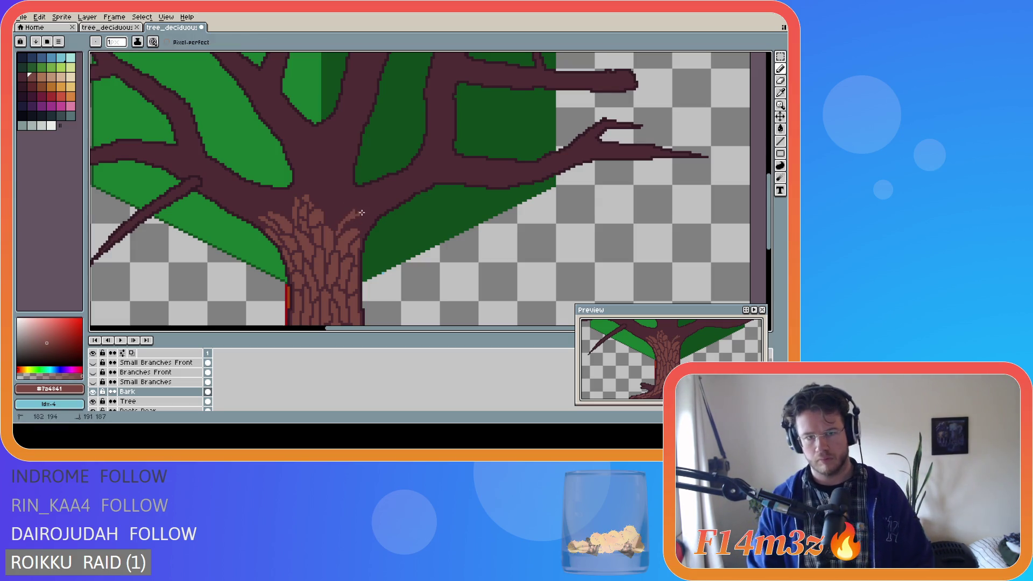
pyautogui.press('v')
pyautogui.press('b')
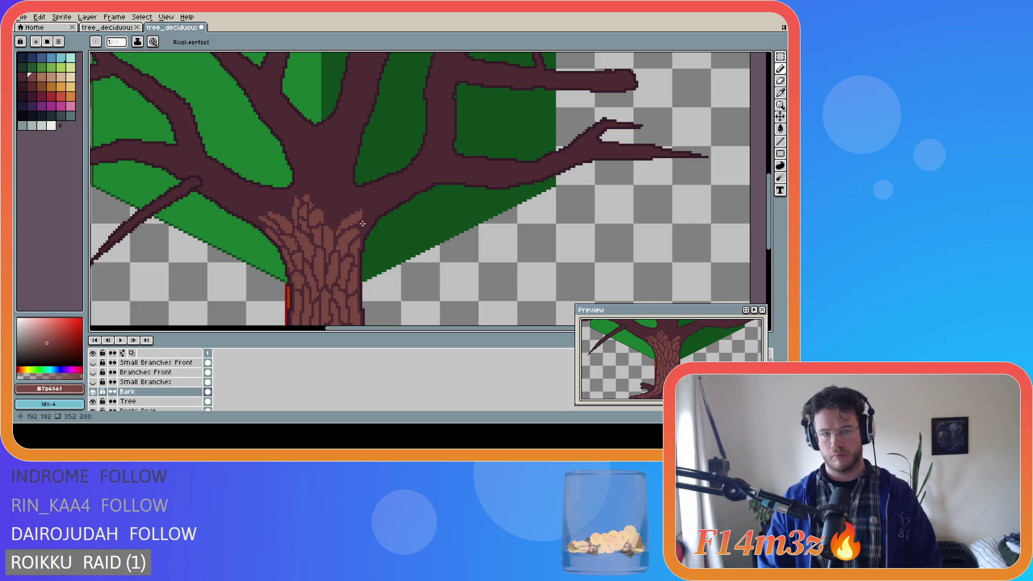
pyautogui.press('e')
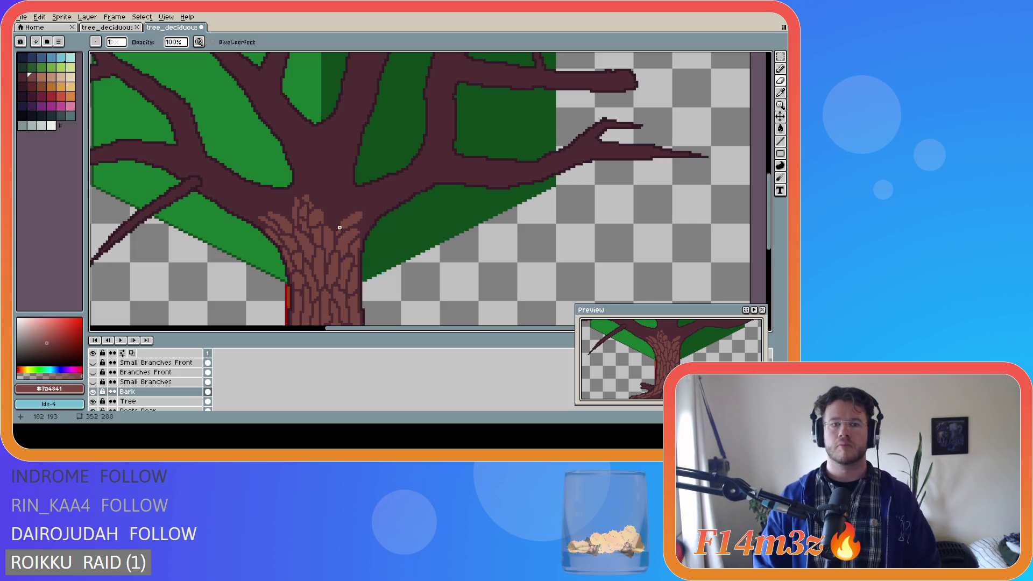
pyautogui.press('b')
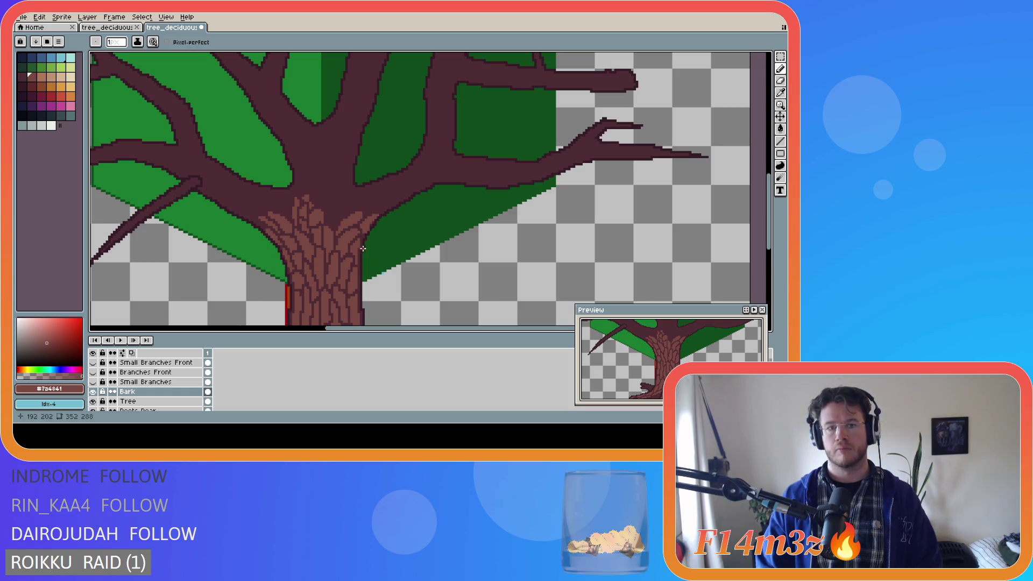
pyautogui.press('e')
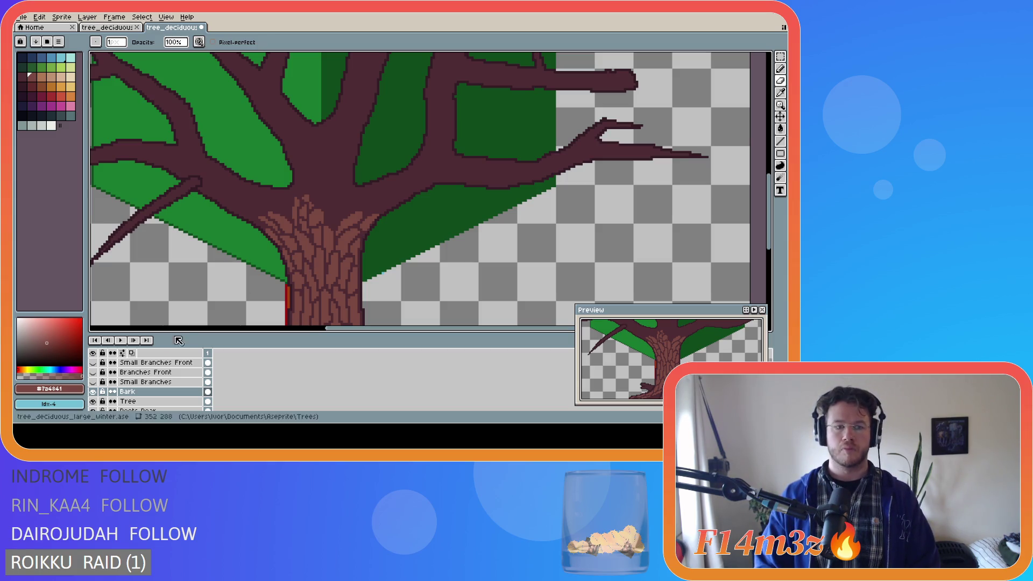
pyautogui.click(93, 382)
# Hide the Small Branches and Branches Front layers to expose the trunk top
pyautogui.click(93, 382)
pyautogui.click(93, 372)
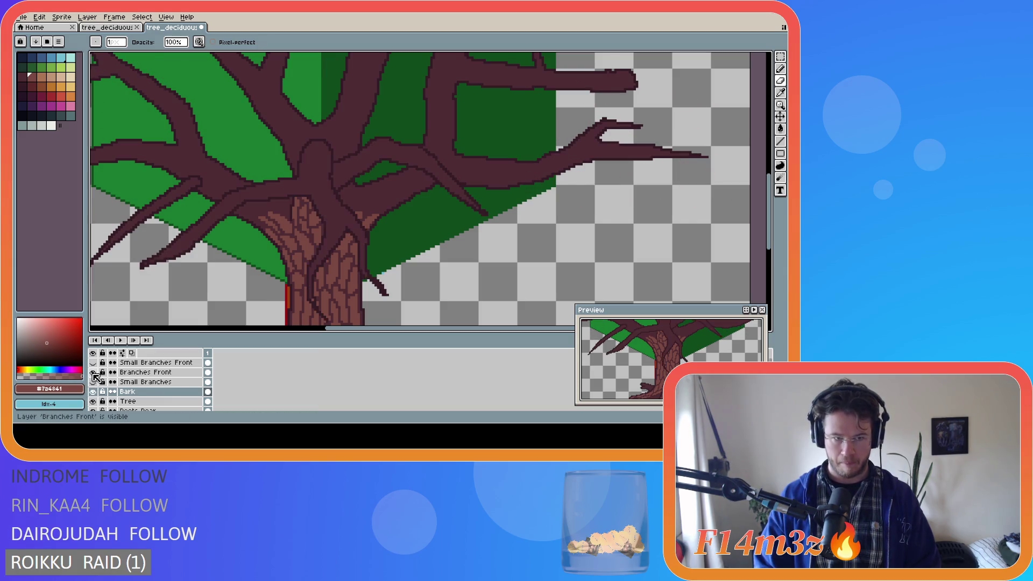
pyautogui.click(93, 373)
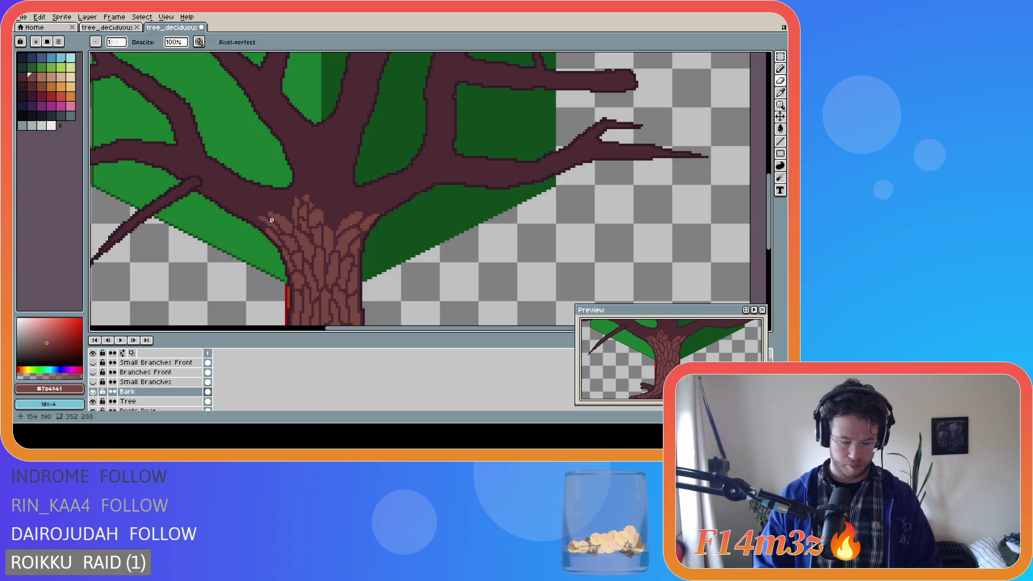
# Draw light-brown bark lines and pixels across the base of the right branch
pyautogui.press('e')
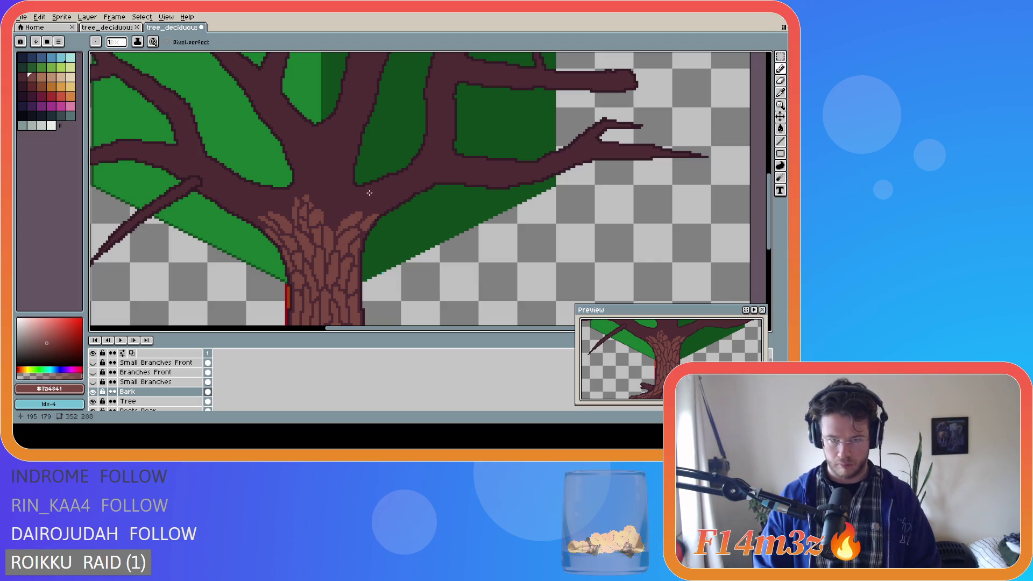
pyautogui.moveTo(363, 189); pyautogui.dragTo(390, 179)
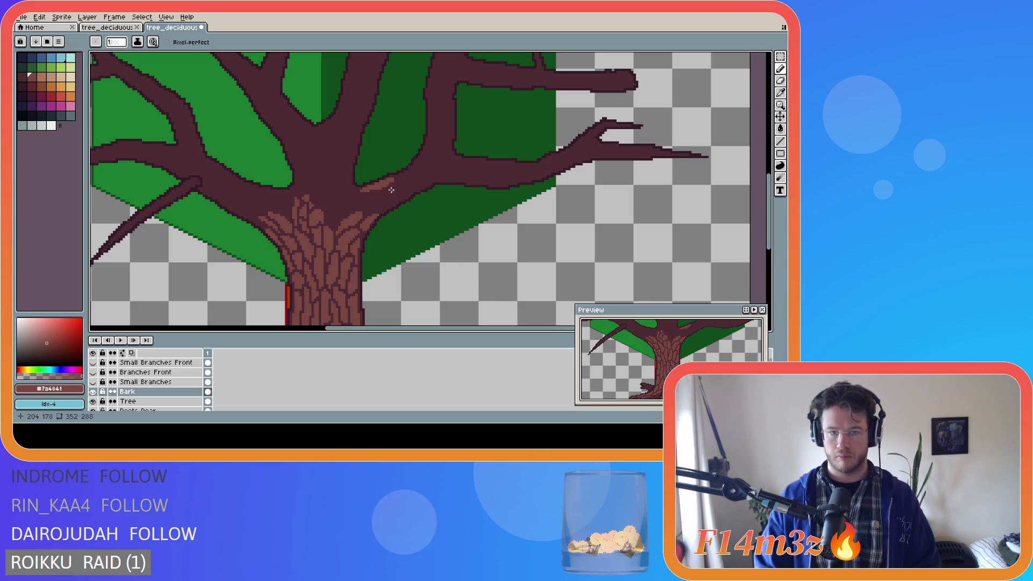
pyautogui.press('shift')
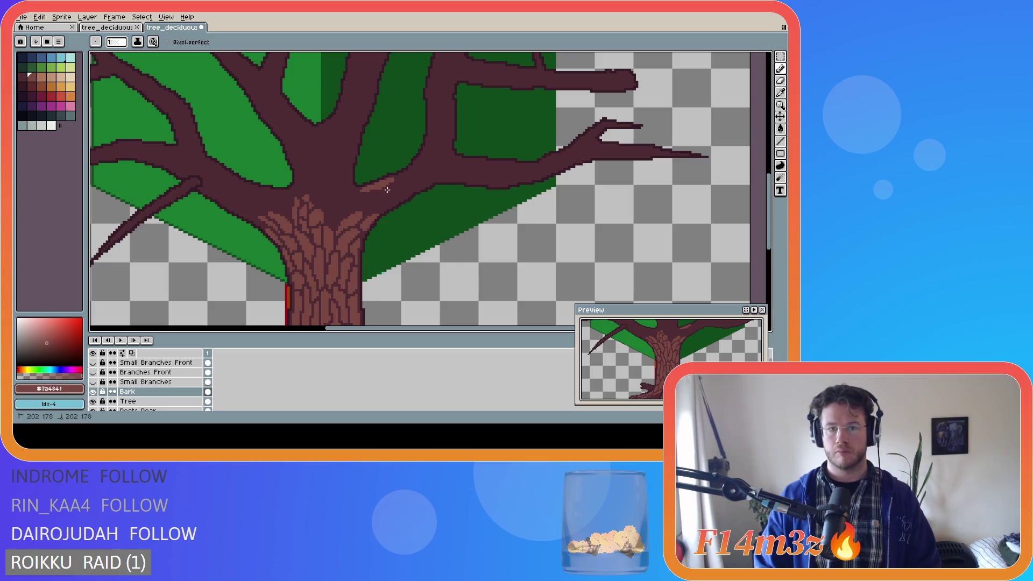
pyautogui.keyDown('shift'); pyautogui.click(392, 187); pyautogui.keyUp('shift')
pyautogui.keyDown('shift'); pyautogui.click(407, 181); pyautogui.keyUp('shift')
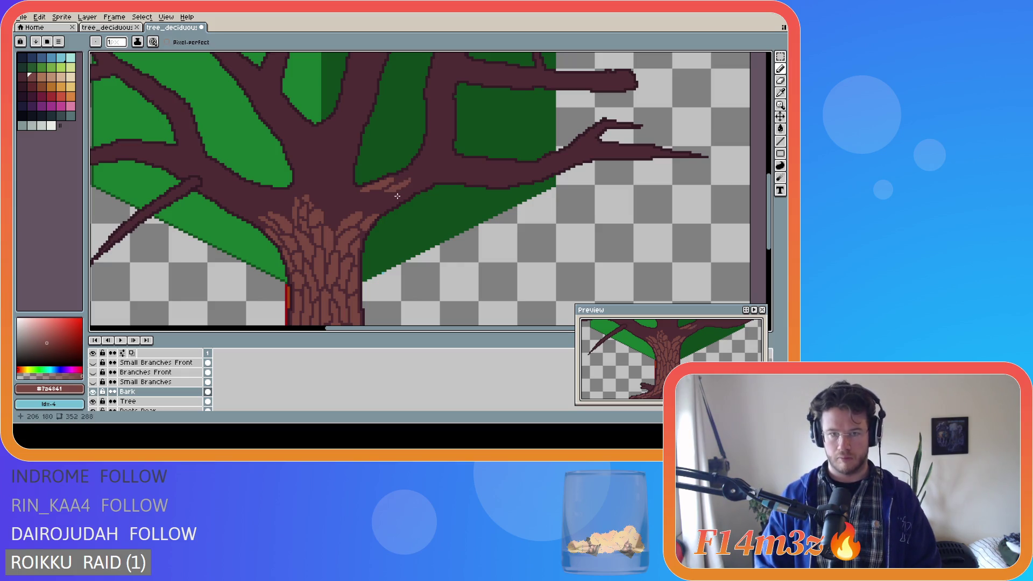
pyautogui.keyDown('shift'); pyautogui.click(408, 180); pyautogui.keyUp('shift')
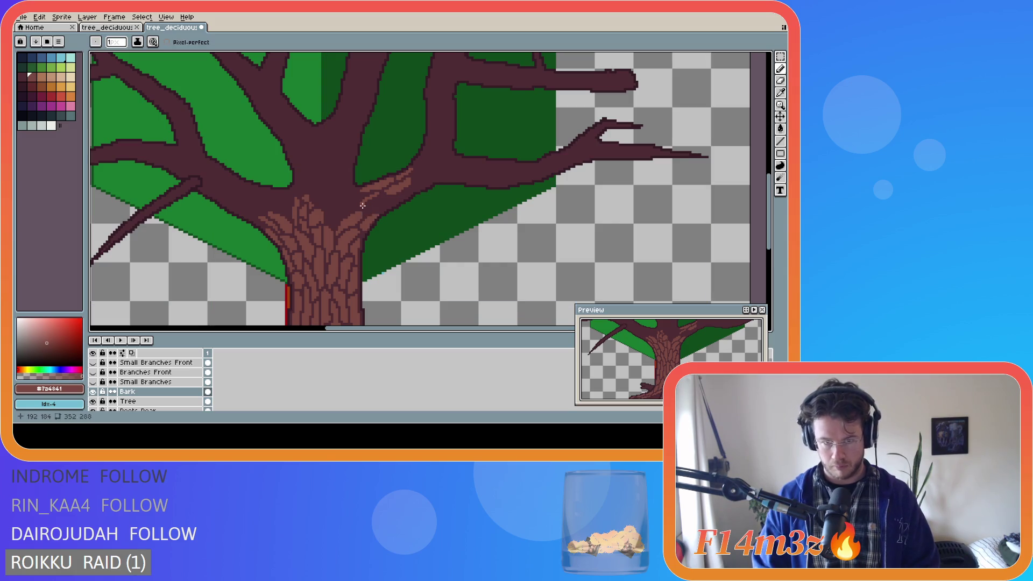
# Paint a lighter bark stroke up the branch base and two short bark lines near the trunk top
pyautogui.moveTo(364, 206); pyautogui.dragTo(379, 195)
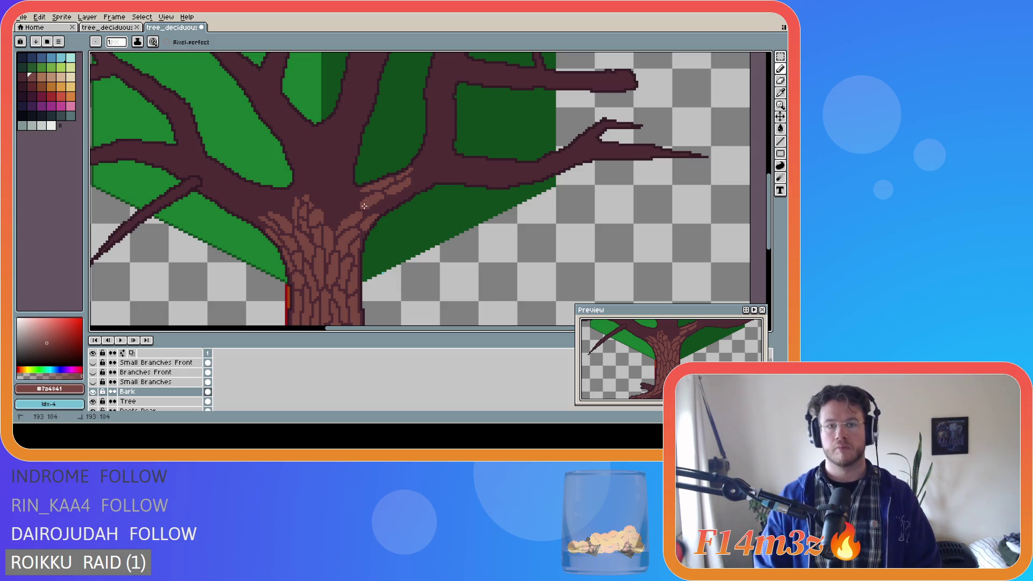
pyautogui.press('e')
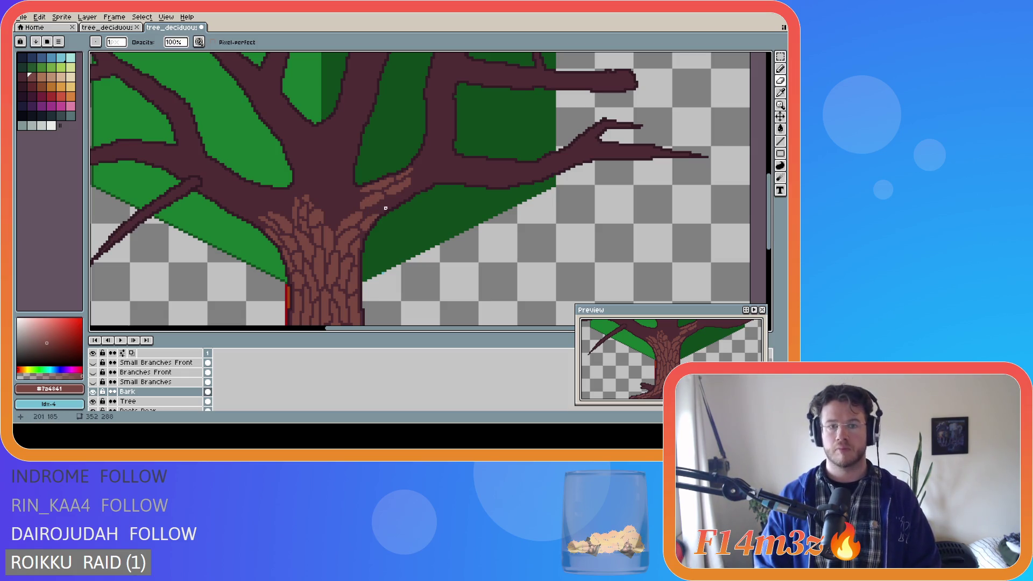
pyautogui.press('b')
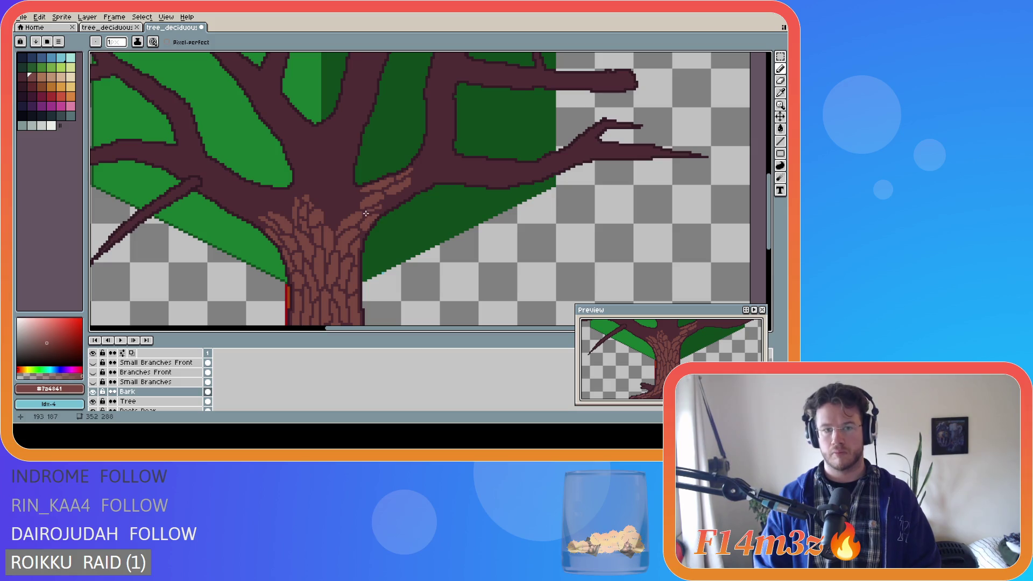
pyautogui.press('e')
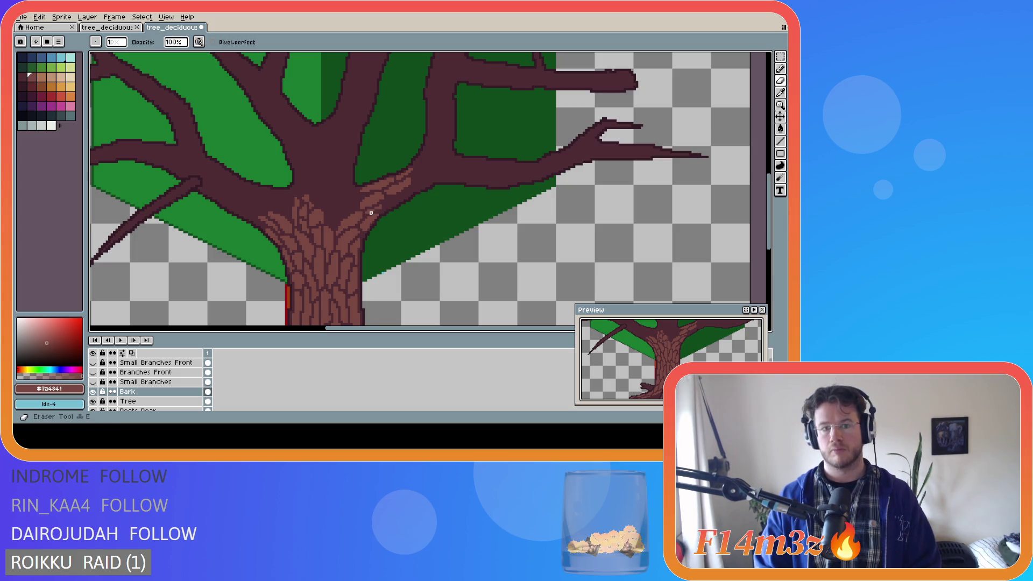
pyautogui.press('l')
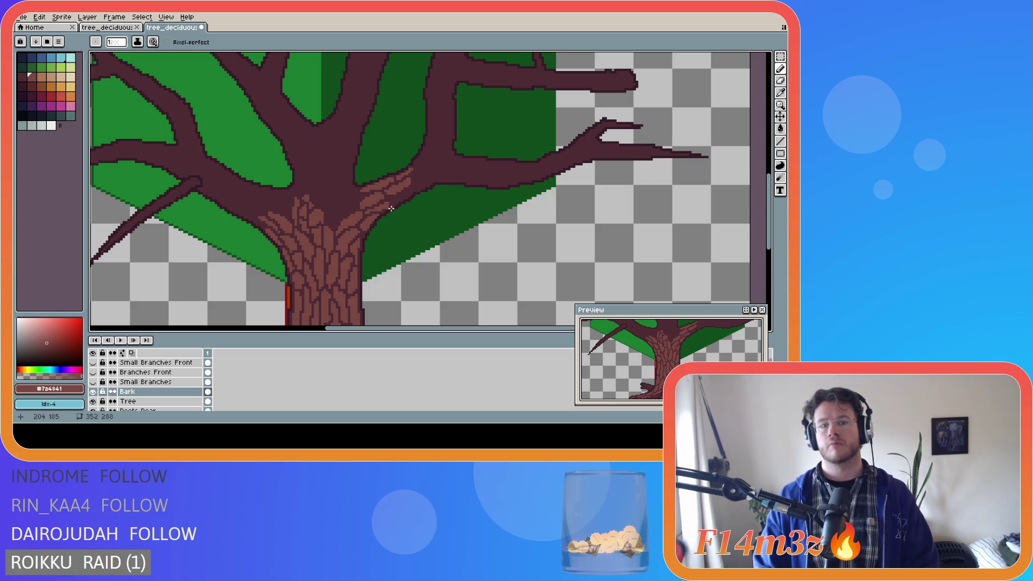
pyautogui.moveTo(389, 206); pyautogui.dragTo(390, 205)
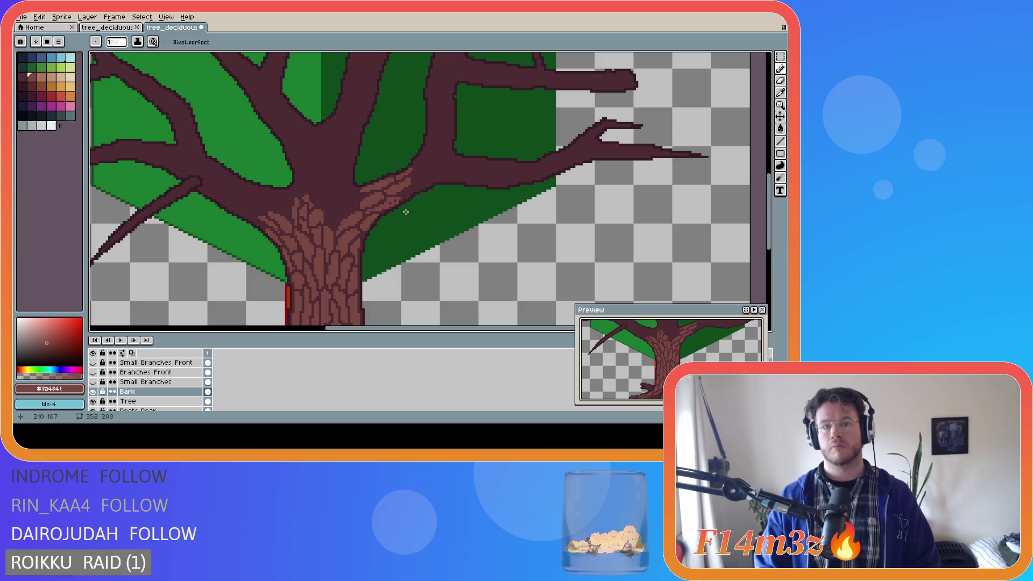
pyautogui.moveTo(389, 202); pyautogui.dragTo(392, 199)
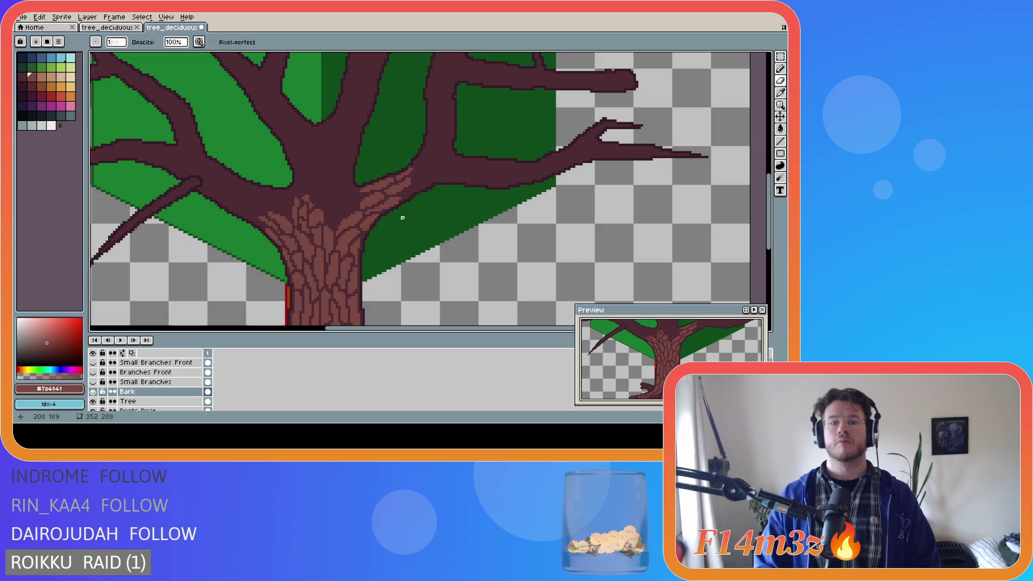
# Add light-brown bark strokes higher along the right branch, including an upward stroke
pyautogui.press('b')
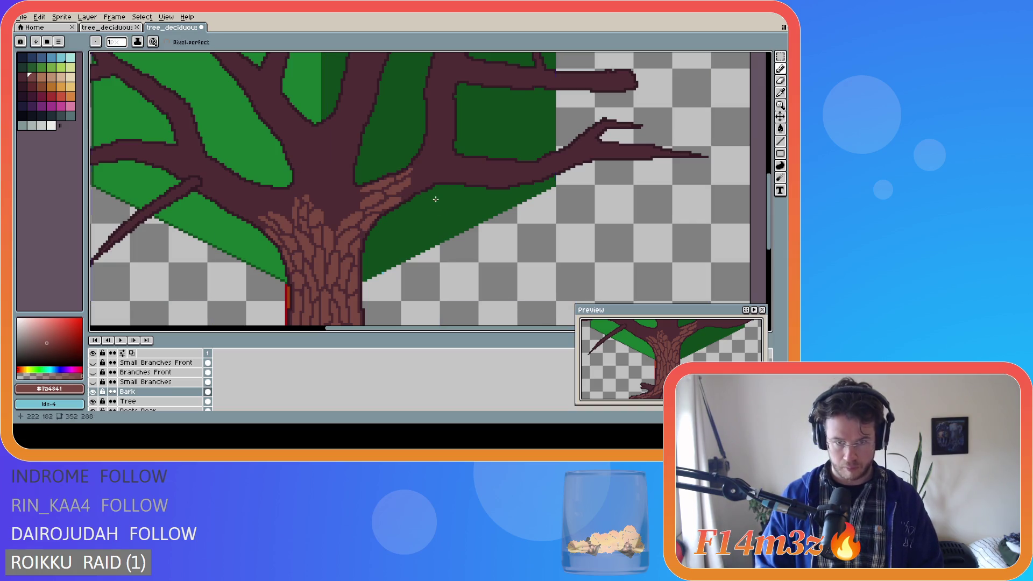
pyautogui.press('e')
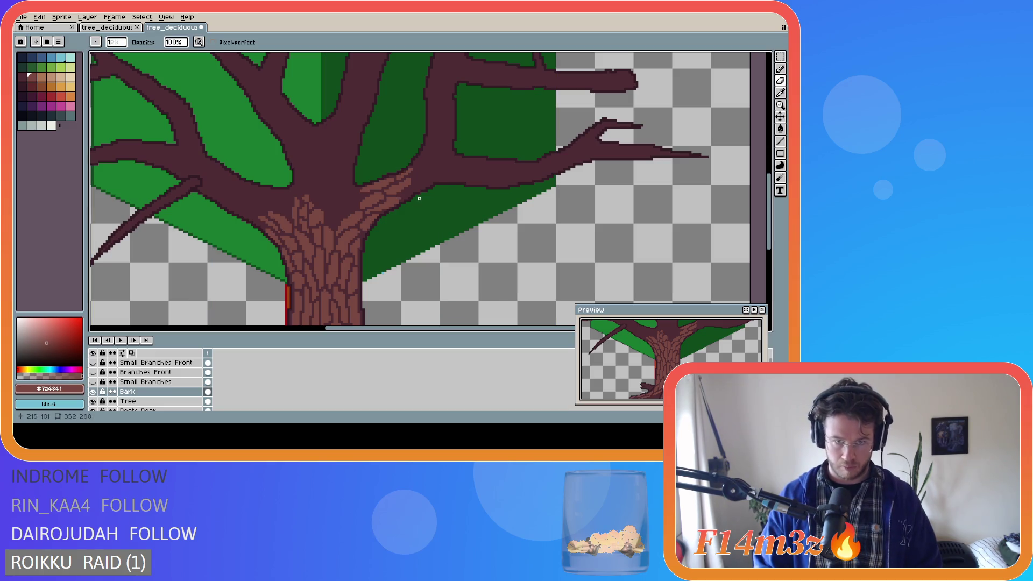
pyautogui.press('b')
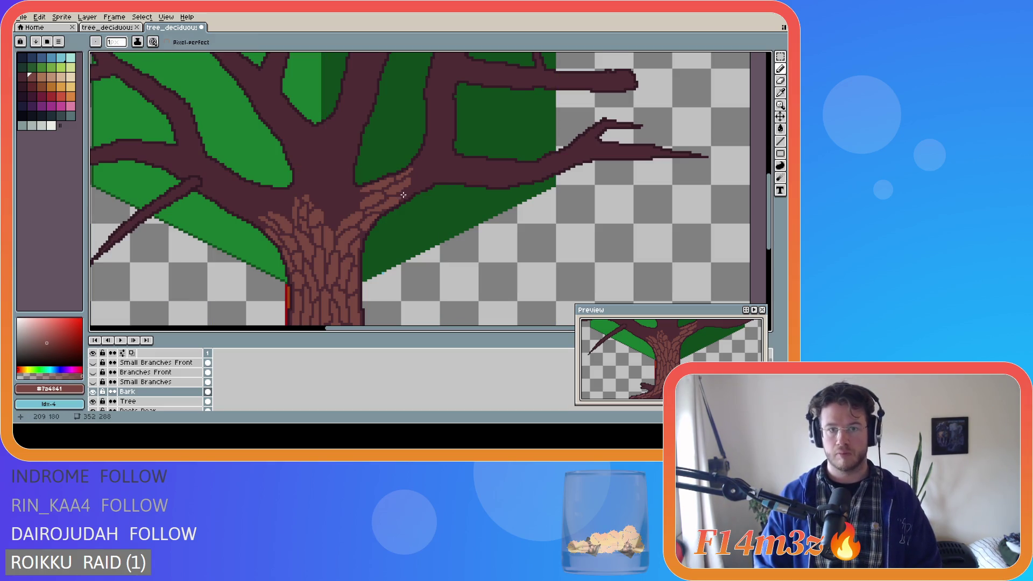
pyautogui.moveTo(424, 184); pyautogui.dragTo(408, 191)
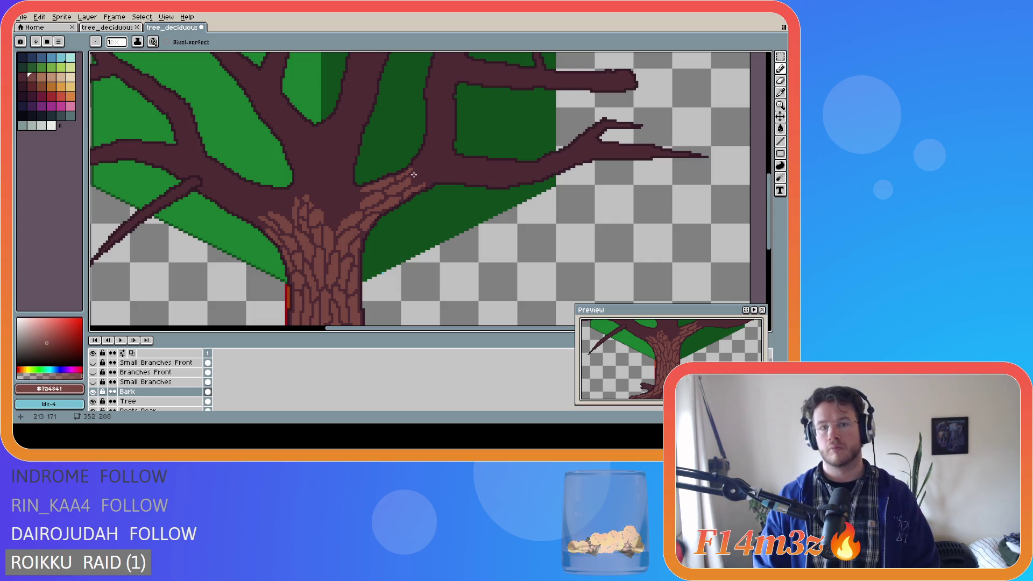
pyautogui.press('v')
pyautogui.press('b')
pyautogui.moveTo(420, 168); pyautogui.dragTo(424, 154)
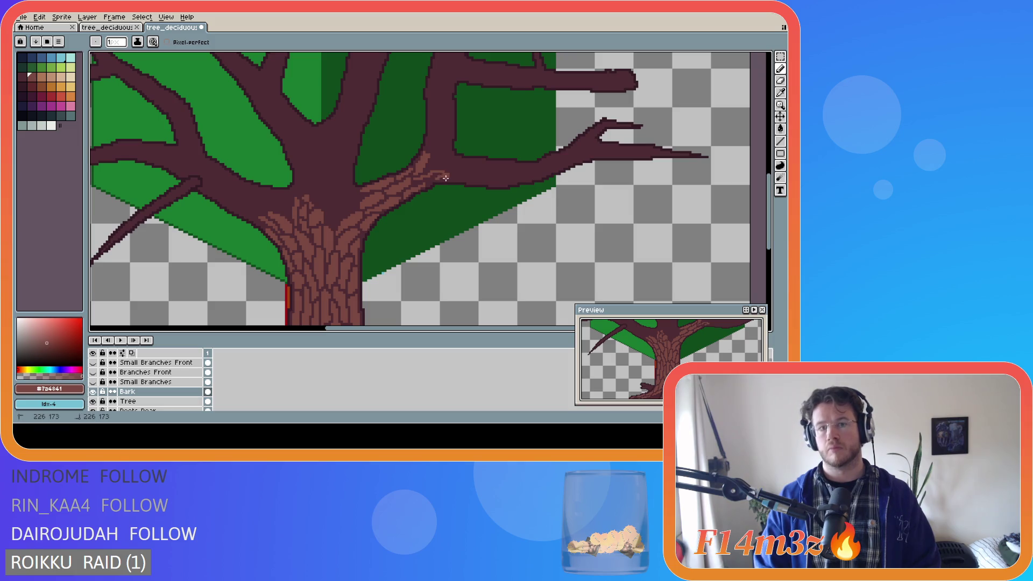
pyautogui.moveTo(437, 179); pyautogui.dragTo(423, 180)
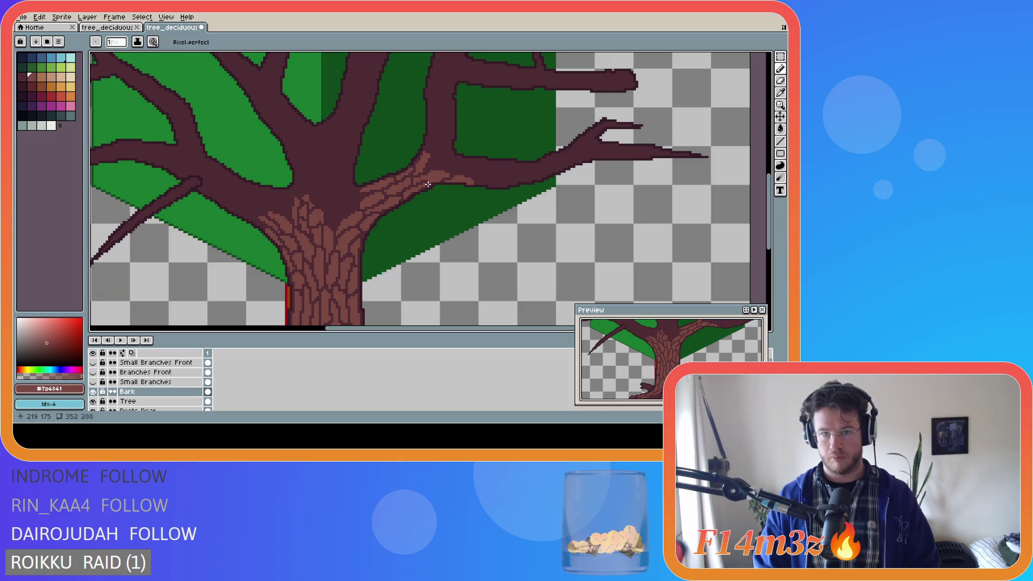
# Dab a bark pixel and a short upward bark stroke into the base of the branch's upward fork
pyautogui.press('v')
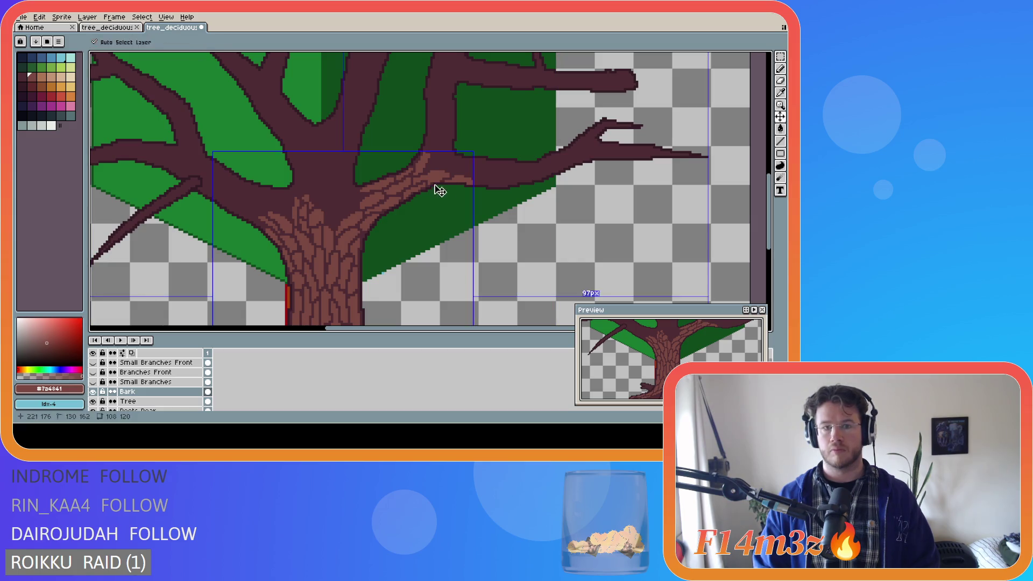
pyautogui.press('b')
pyautogui.press('ctrl')
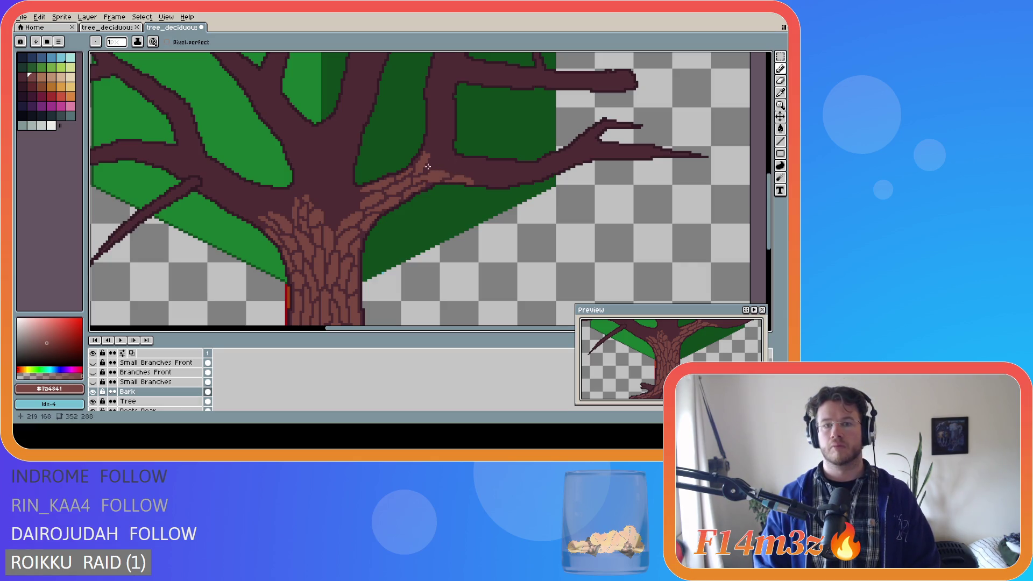
pyautogui.press('ctrl')
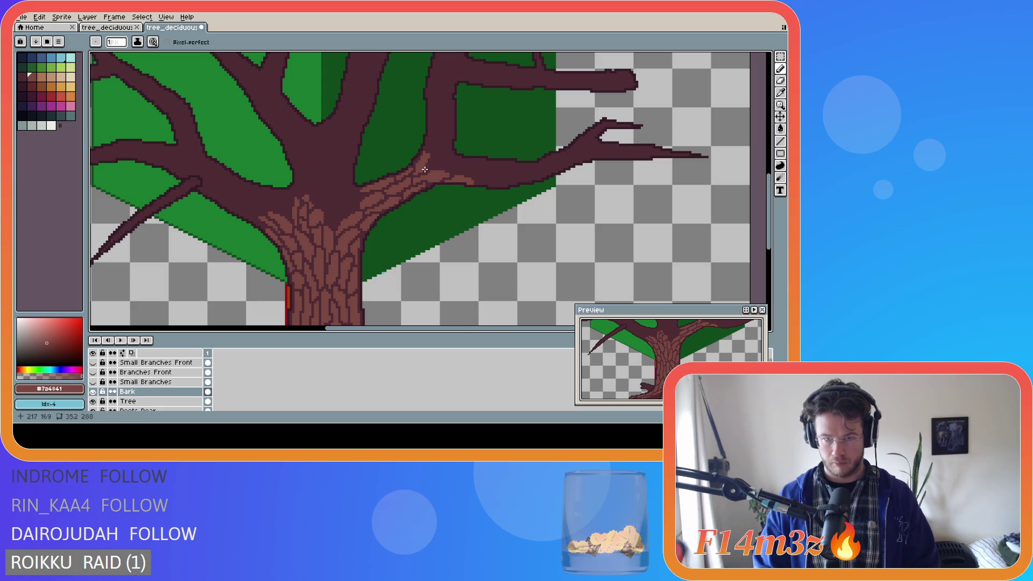
pyautogui.press('ctrl')
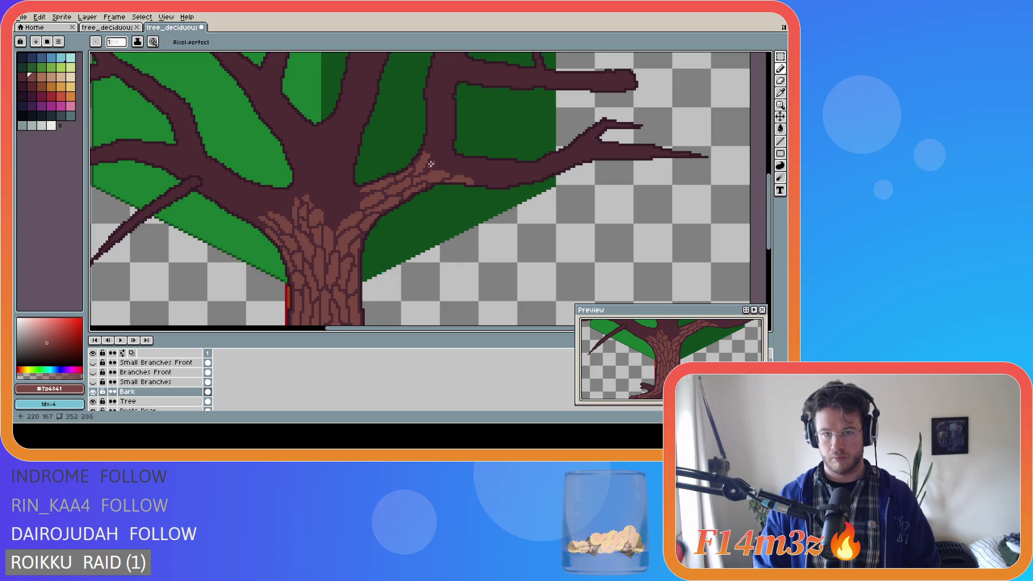
pyautogui.press('ctrl')
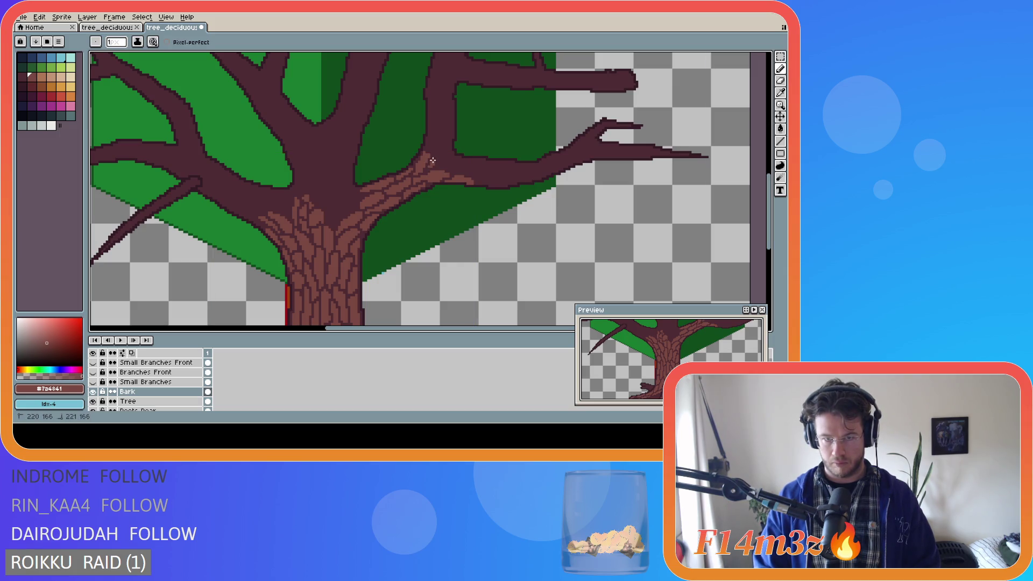
pyautogui.click(436, 155)
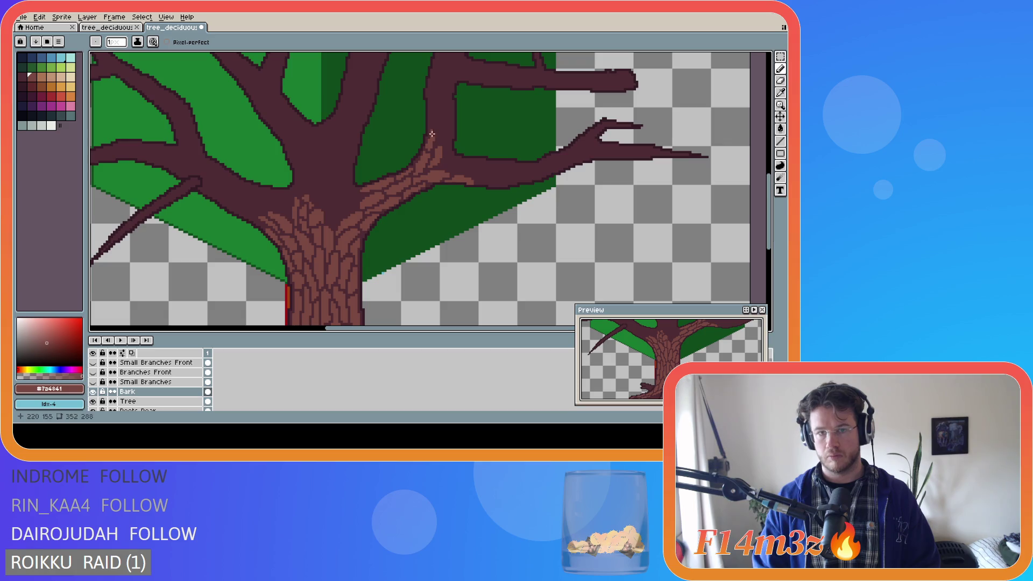
pyautogui.moveTo(431, 139); pyautogui.dragTo(432, 150)
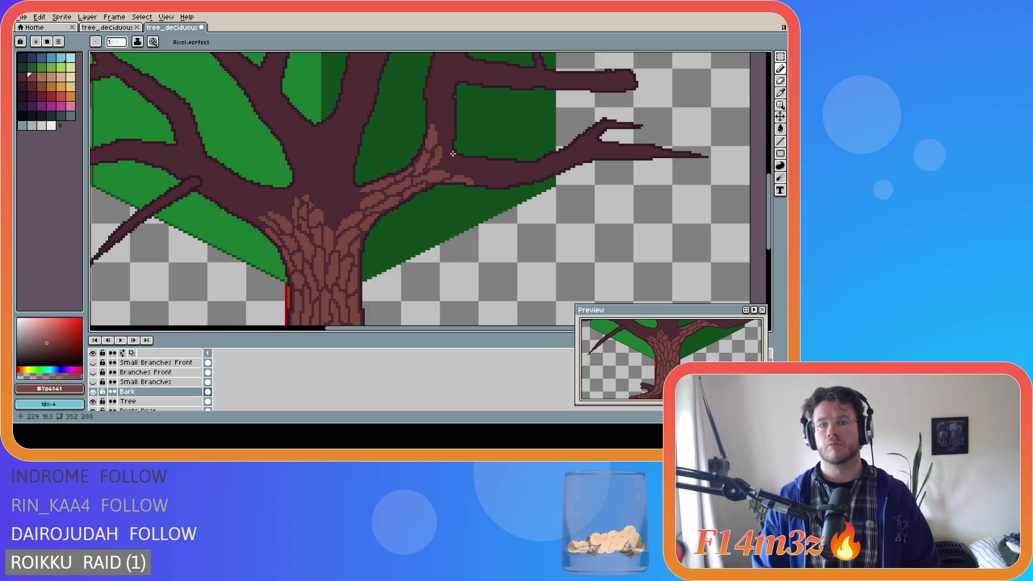
# Undo misplaced dabs and redraw bark pixels and a short stroke higher on the right branch's fork
pyautogui.hotkey('ctrl', 'z')
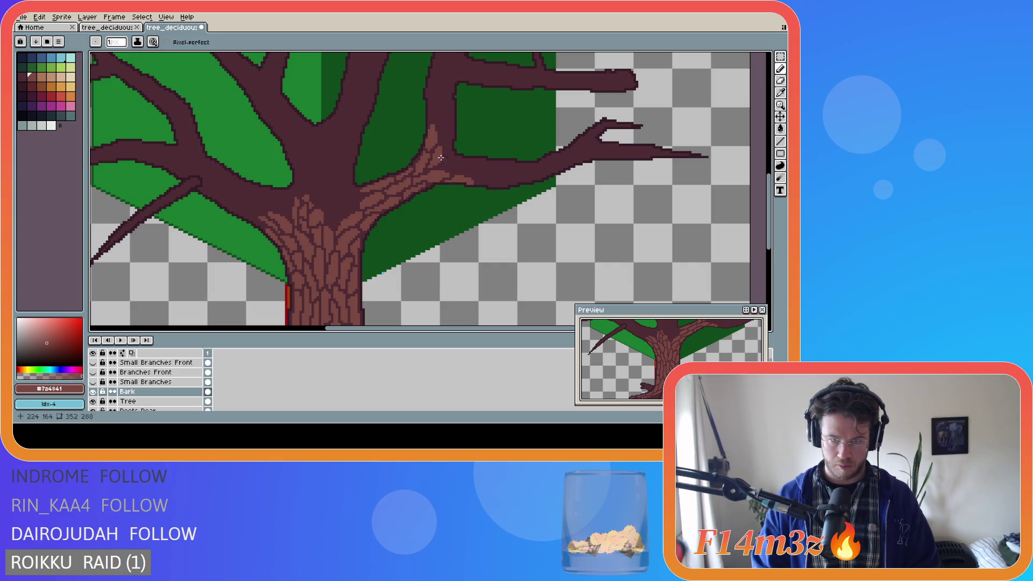
pyautogui.click(435, 152)
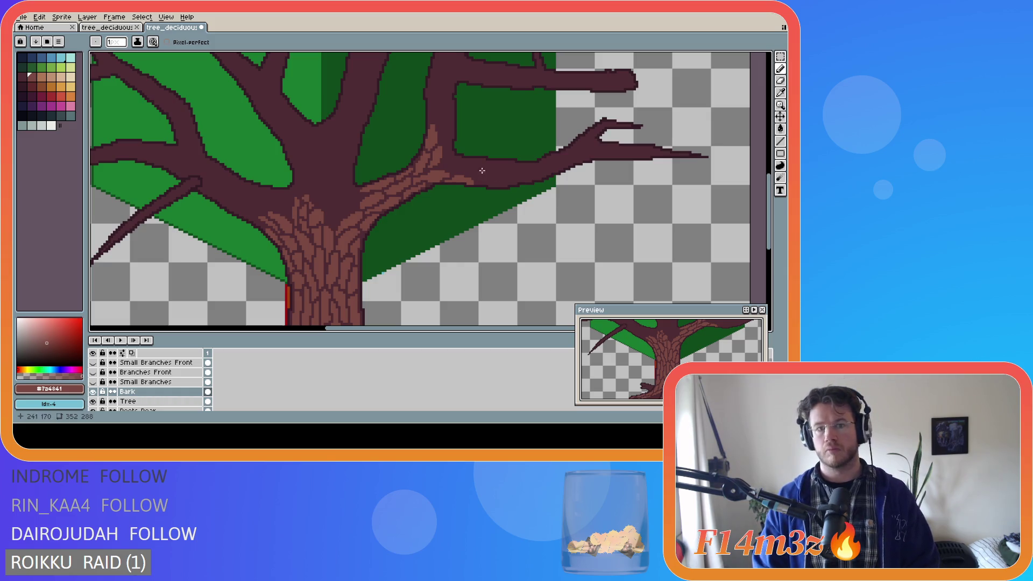
pyautogui.click(440, 167)
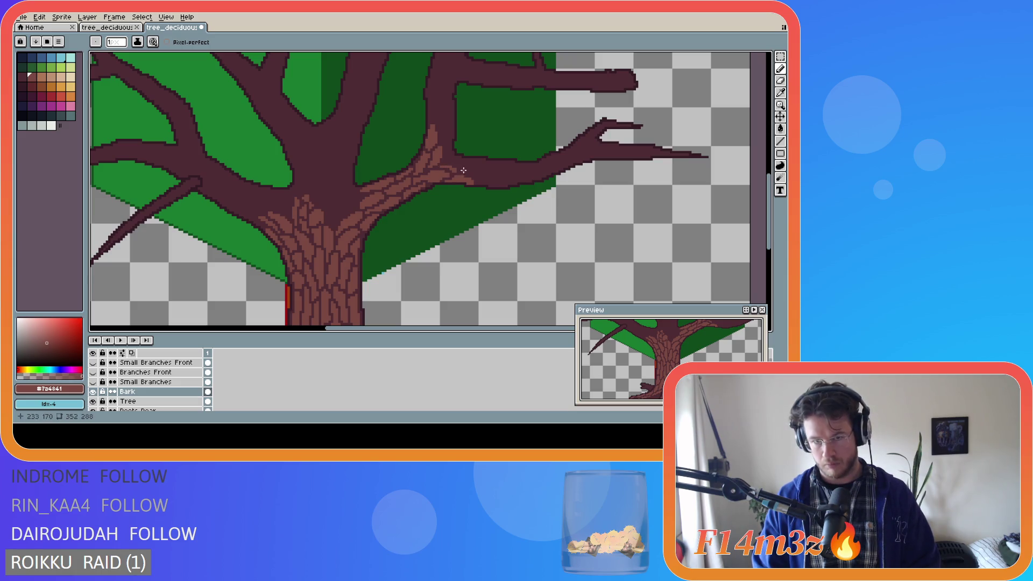
pyautogui.hotkey('ctrl', 'z')
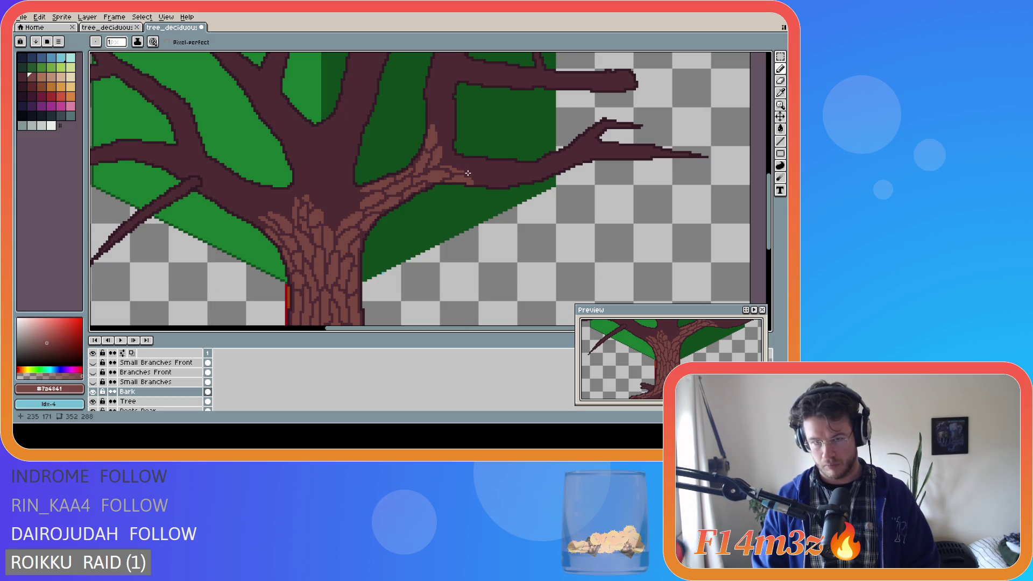
pyautogui.moveTo(471, 173); pyautogui.dragTo(469, 170)
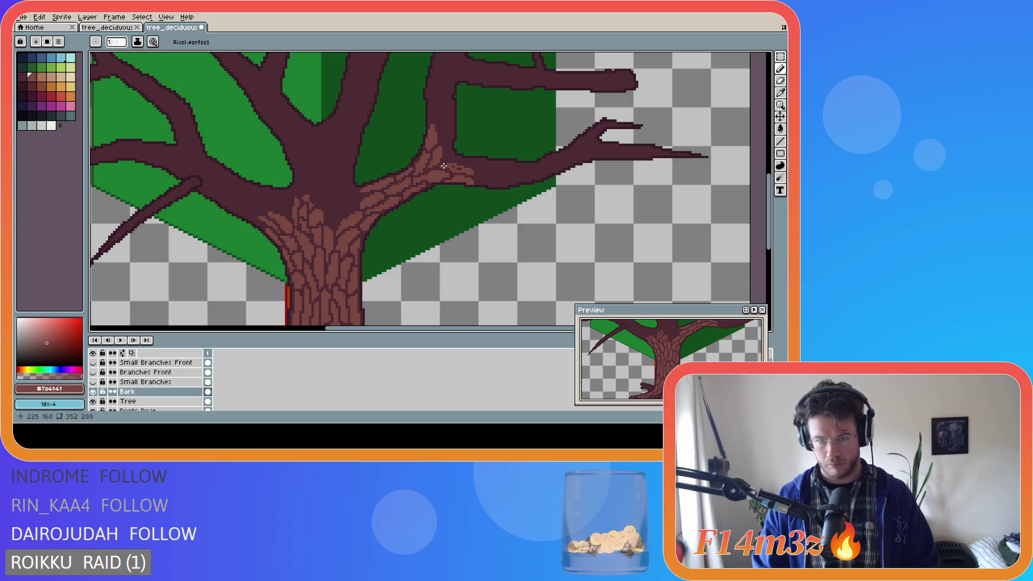
pyautogui.click(446, 165)
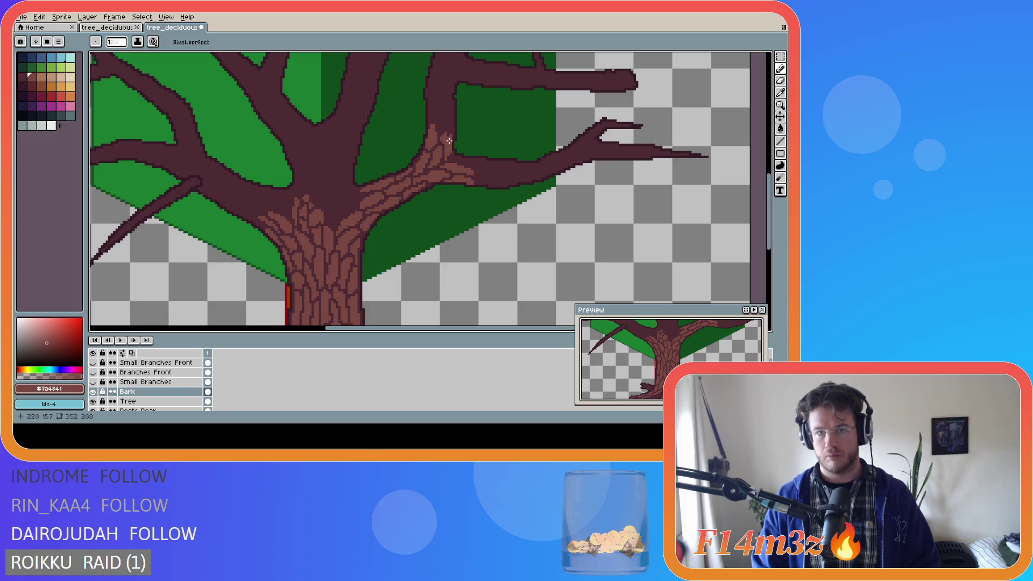
# Add light-brown bark pixels where the right branch meets the trunk, redoing one dab
pyautogui.press('b')
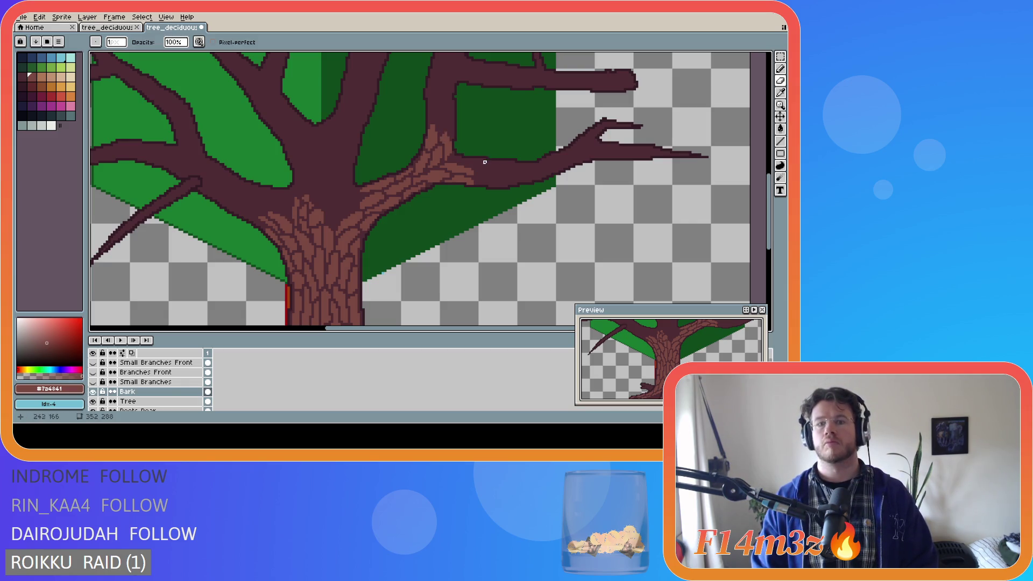
pyautogui.press('e')
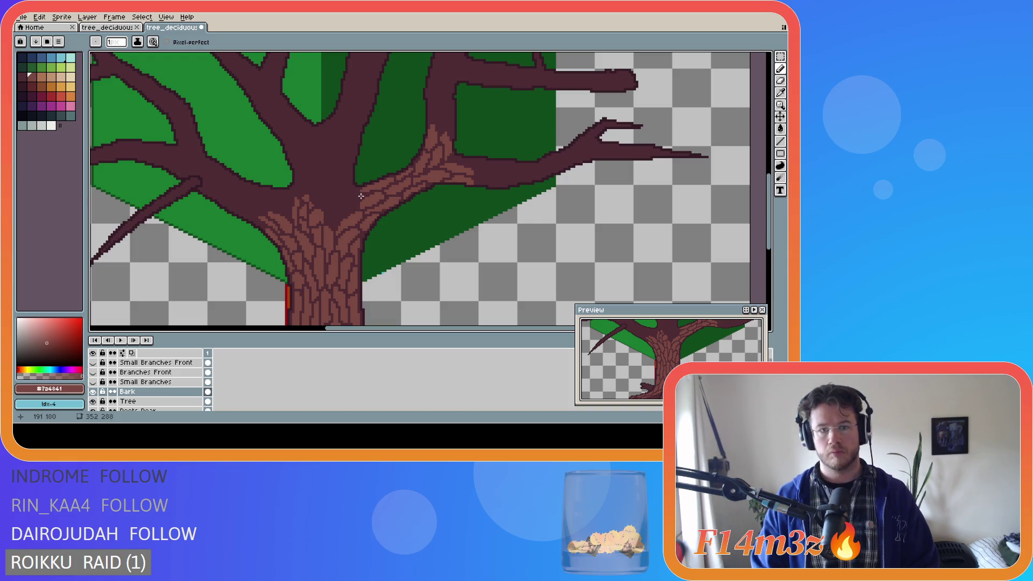
pyautogui.moveTo(347, 180); pyautogui.dragTo(355, 192)
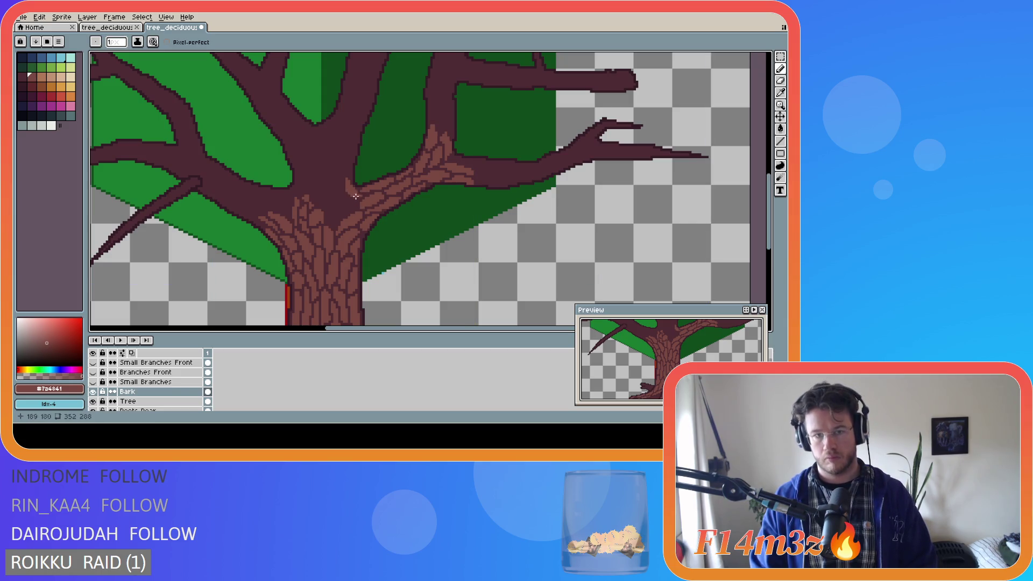
pyautogui.press('b')
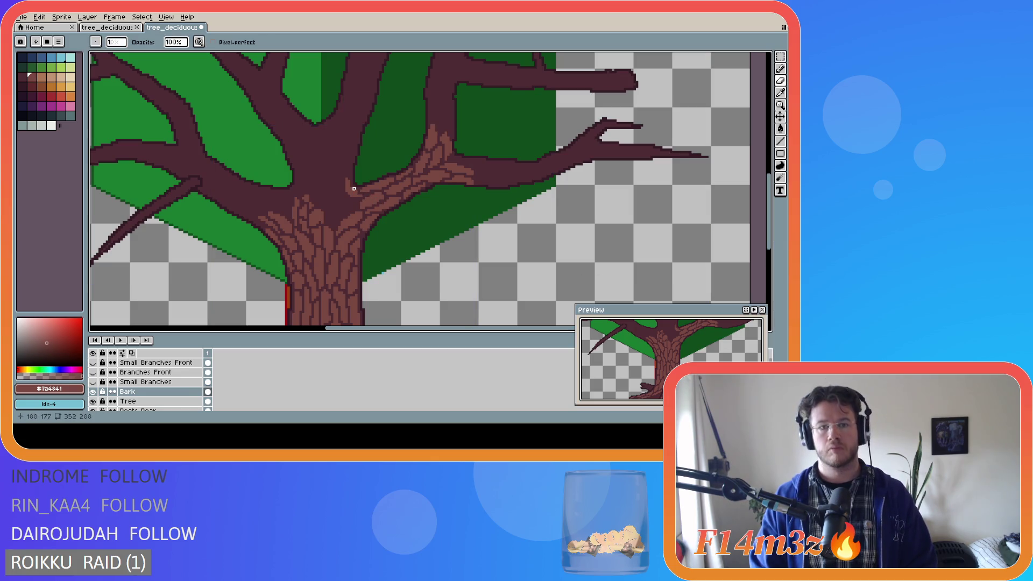
pyautogui.press('v')
pyautogui.press('b')
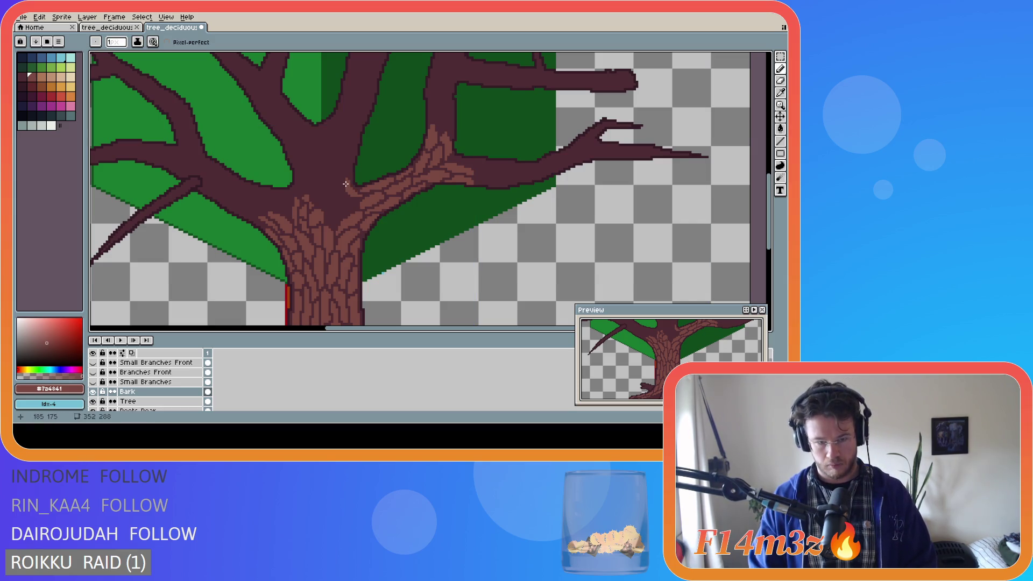
pyautogui.moveTo(346, 191); pyautogui.dragTo(347, 194)
# Switch repeatedly between the Move tool, Pencil and Eraser to review the blended junction
pyautogui.press('v')
pyautogui.press('b')
pyautogui.press('v')
pyautogui.press('b')
pyautogui.press('v')
pyautogui.press('b')
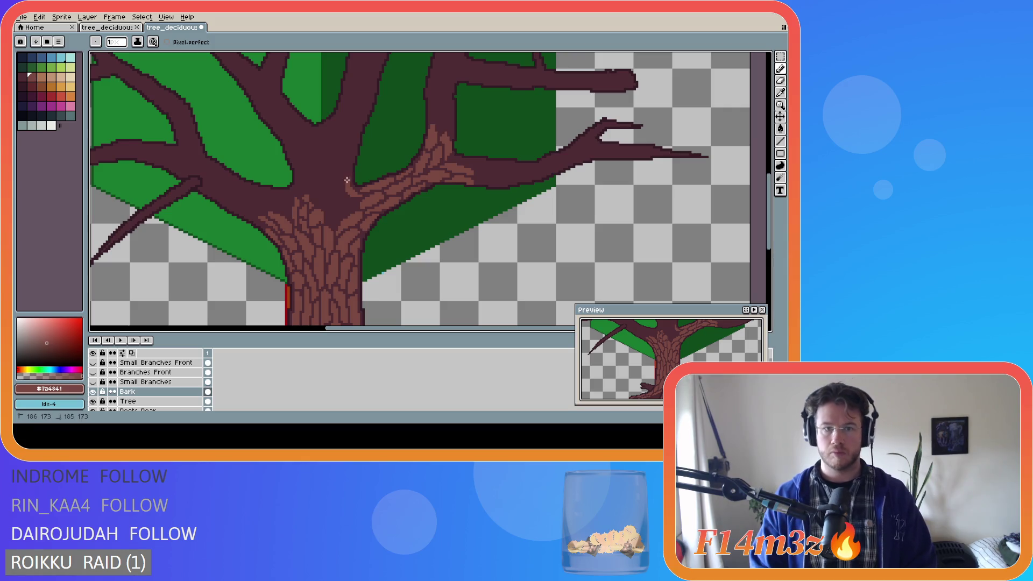
pyautogui.press('v')
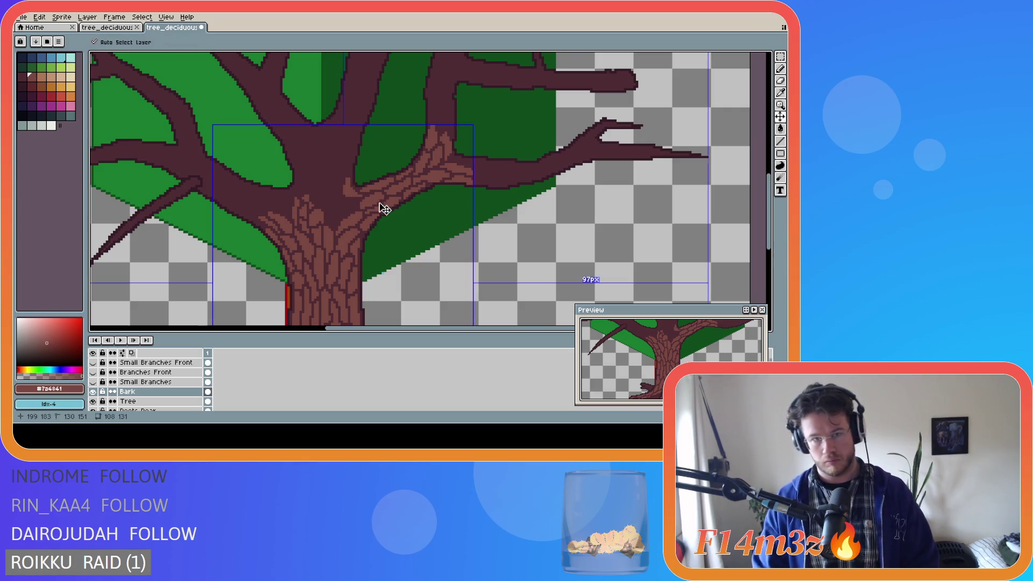
pyautogui.press('b')
pyautogui.press('v')
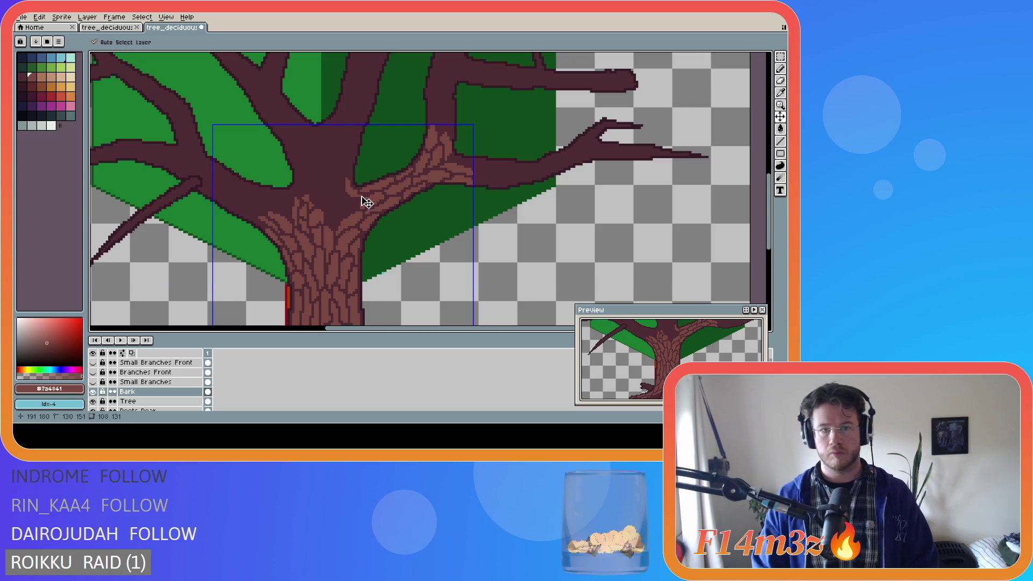
pyautogui.press('b')
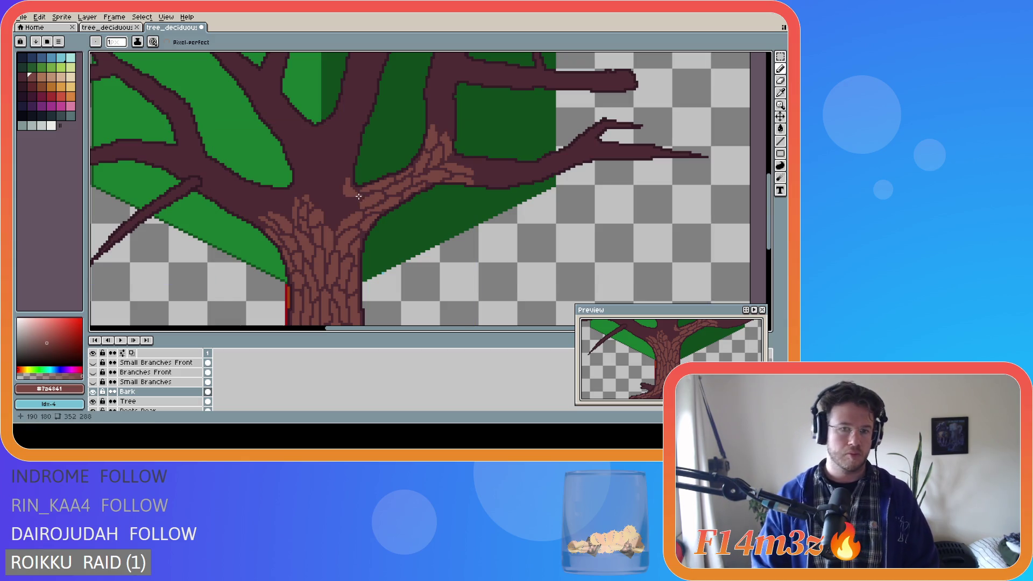
pyautogui.press('v')
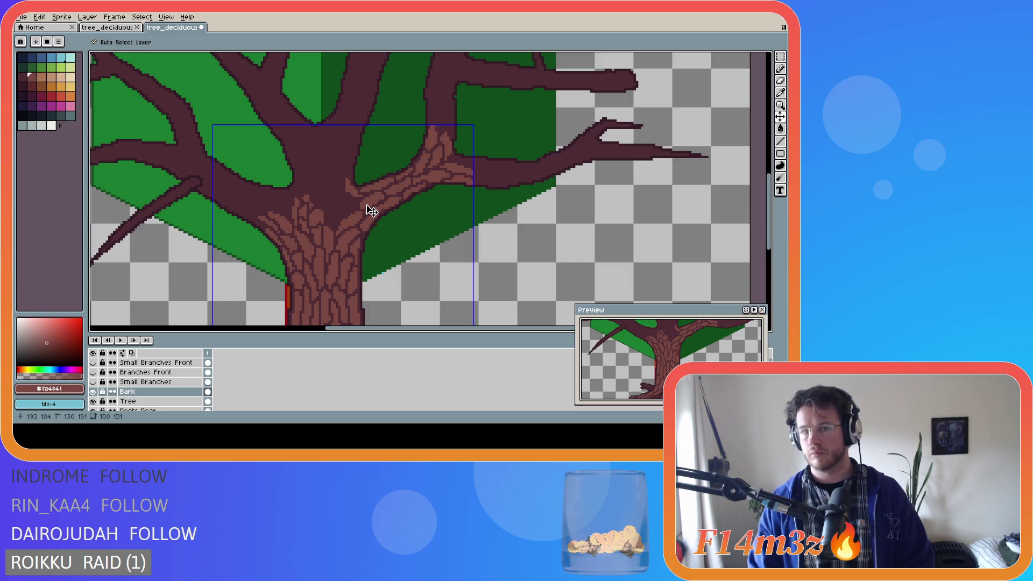
pyautogui.press('b')
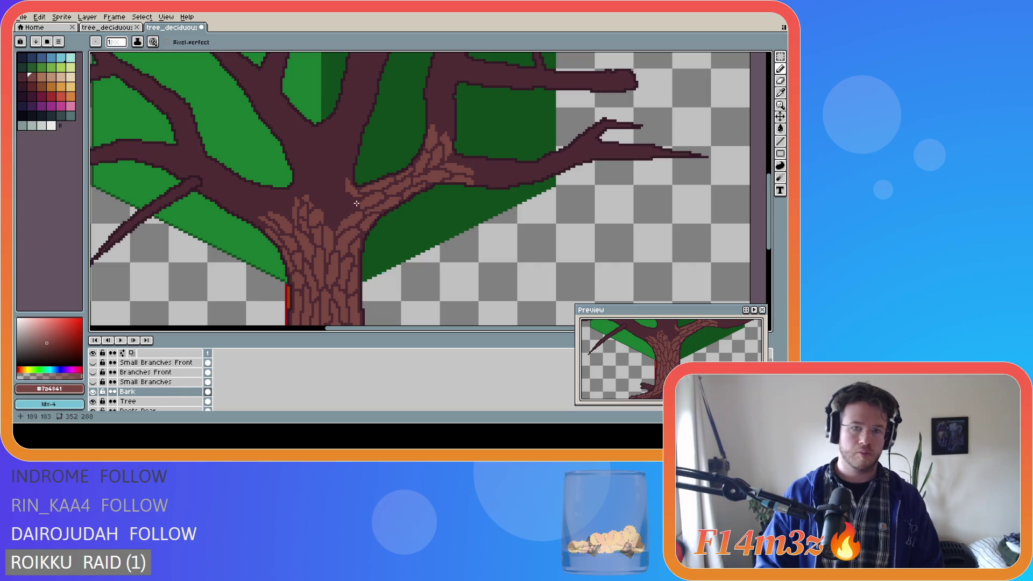
pyautogui.press('e')
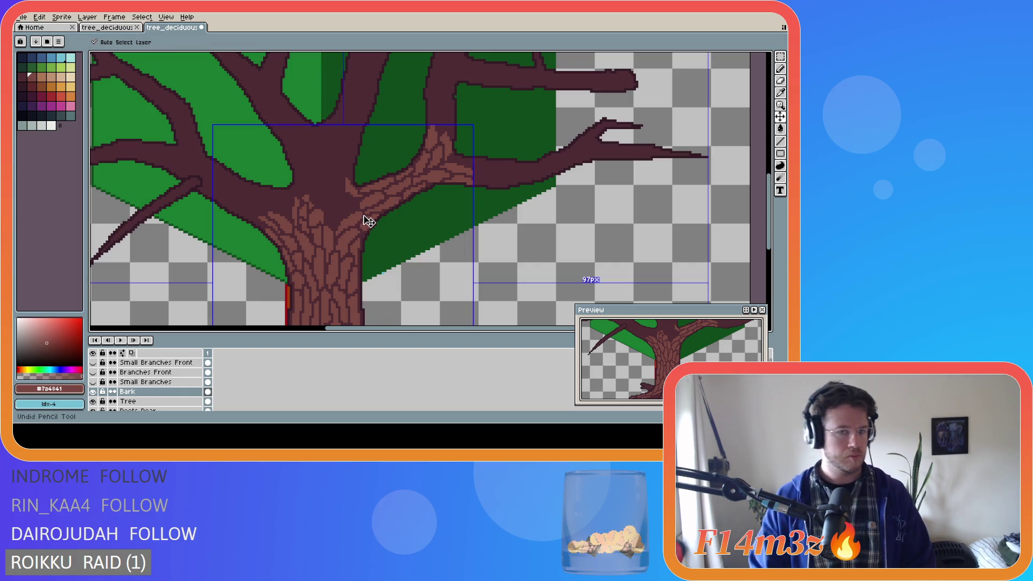
pyautogui.press('b')
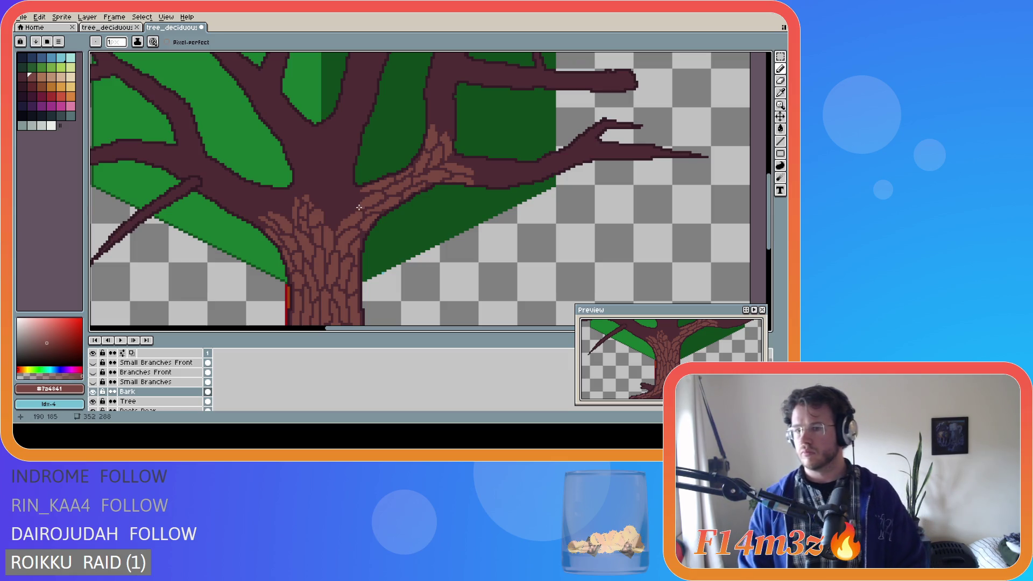
pyautogui.scroll(-3, 359, 207)
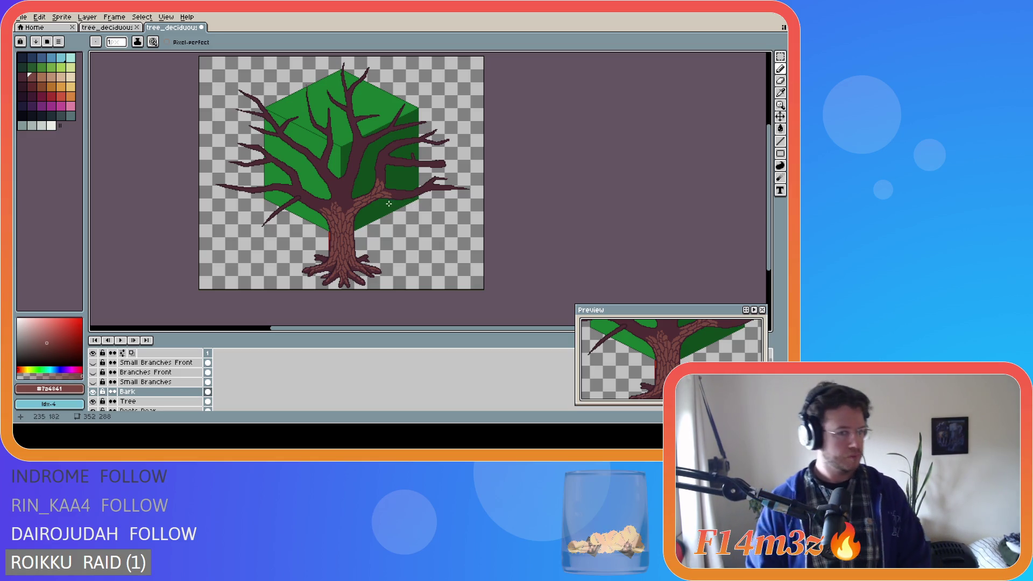
pyautogui.scroll(2, 398, 202)
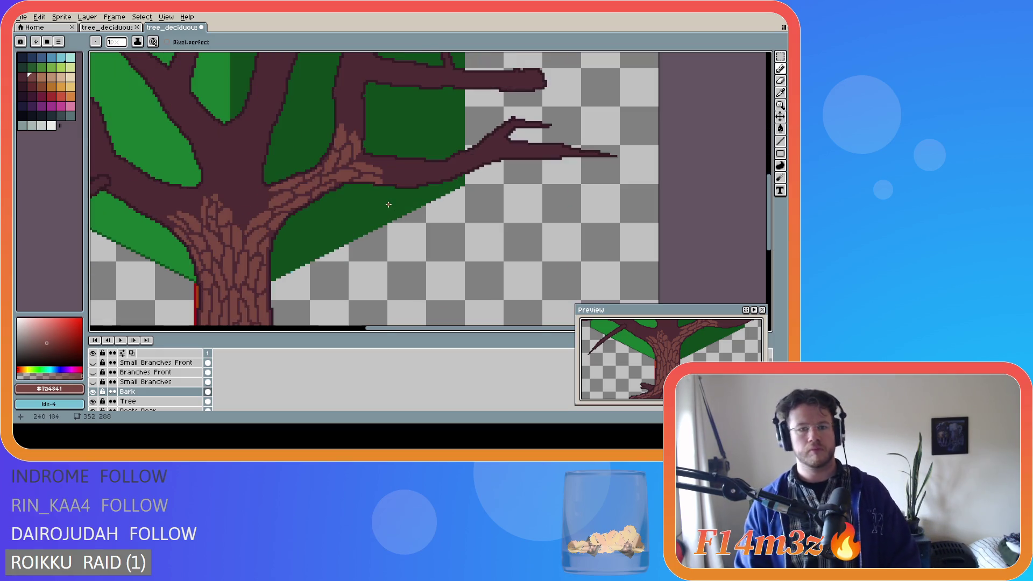
pyautogui.press('e')
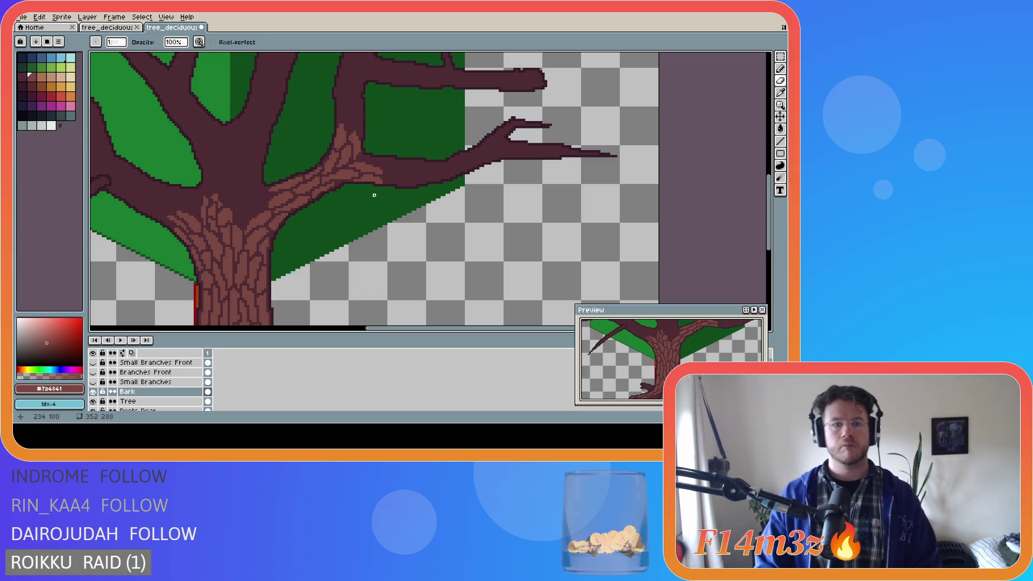
pyautogui.scroll(-3, 408, 188)
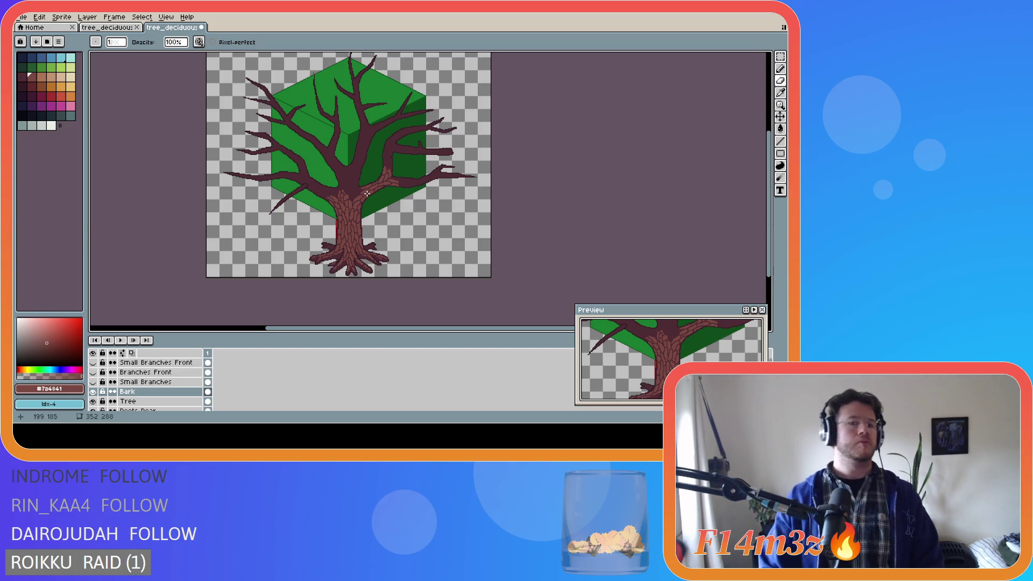
pyautogui.scroll(2, 375, 190)
pyautogui.scroll(1, 381, 167)
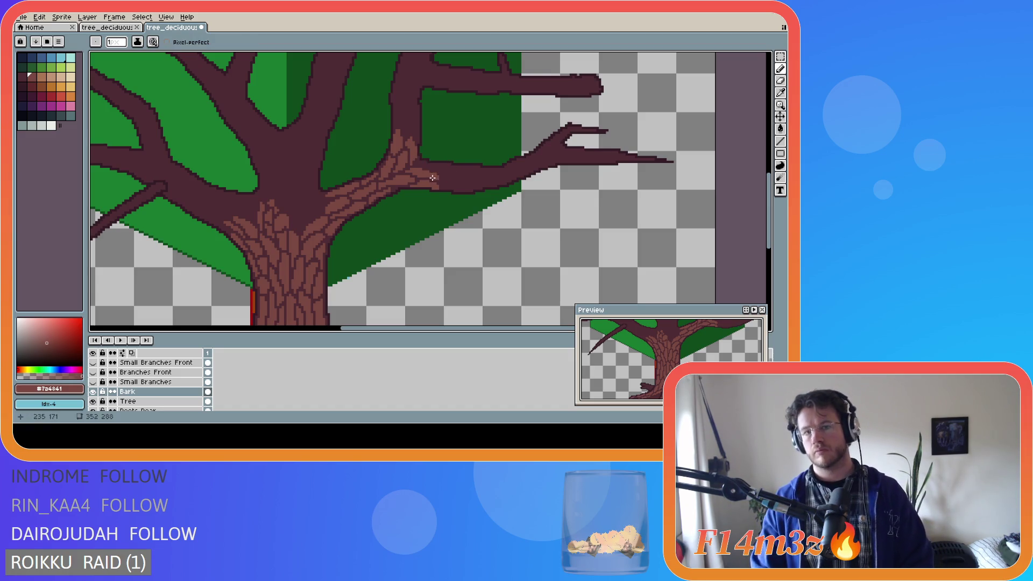
pyautogui.press('ctrl')
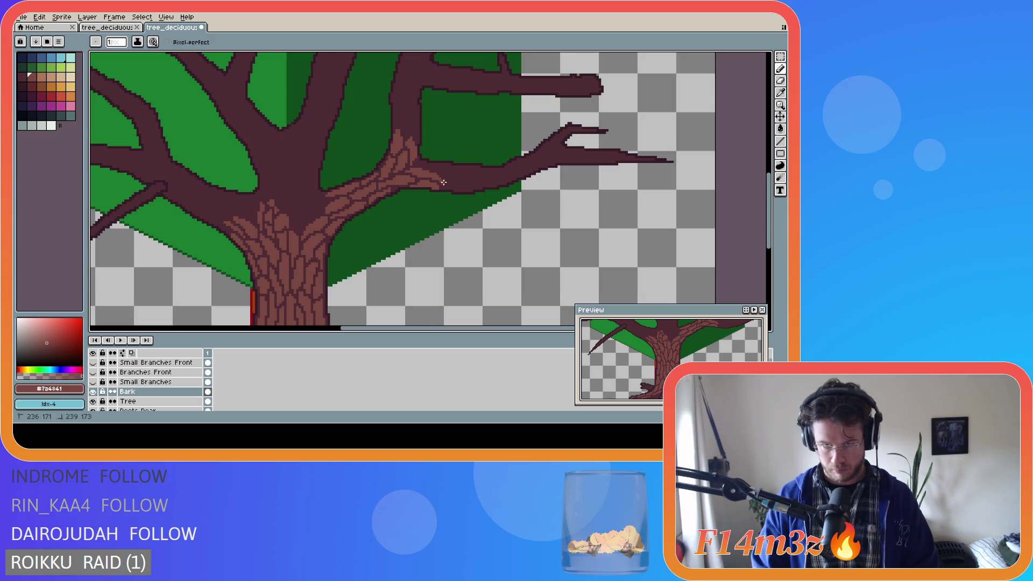
# Dab bark pixels and a short bark line along the right branch's horizontal limb
pyautogui.click(417, 162)
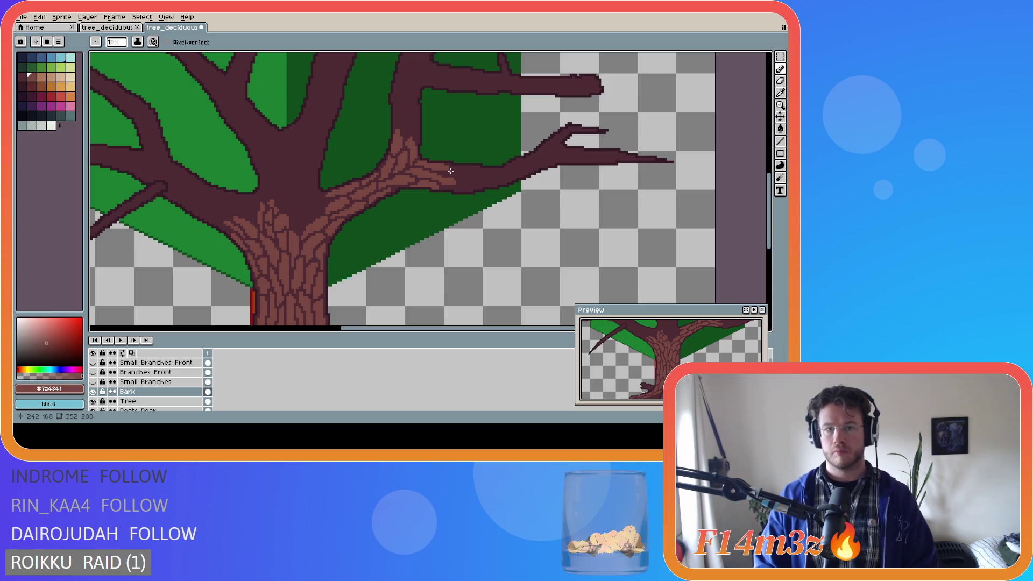
pyautogui.press('e')
pyautogui.press('b')
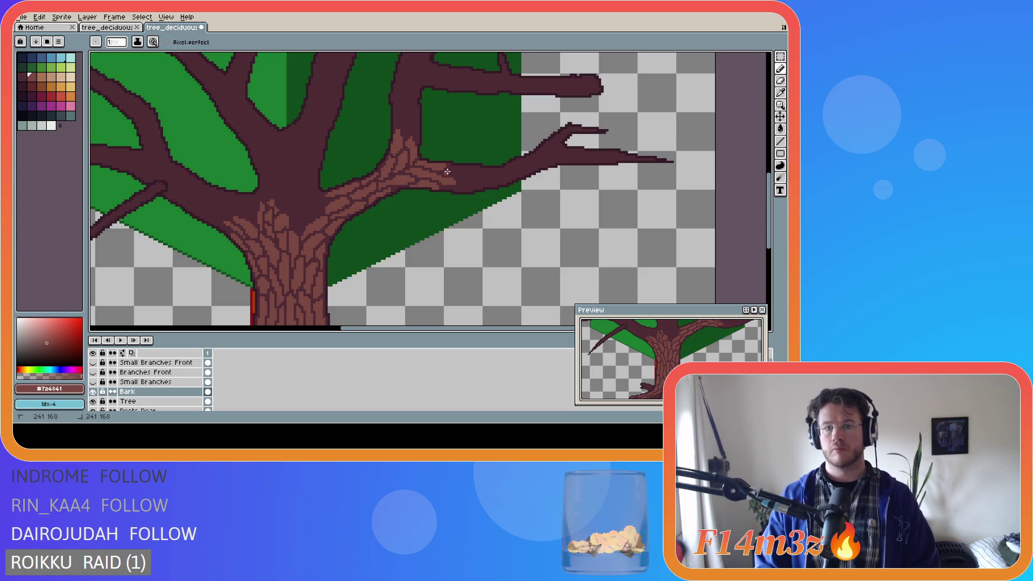
pyautogui.click(450, 171)
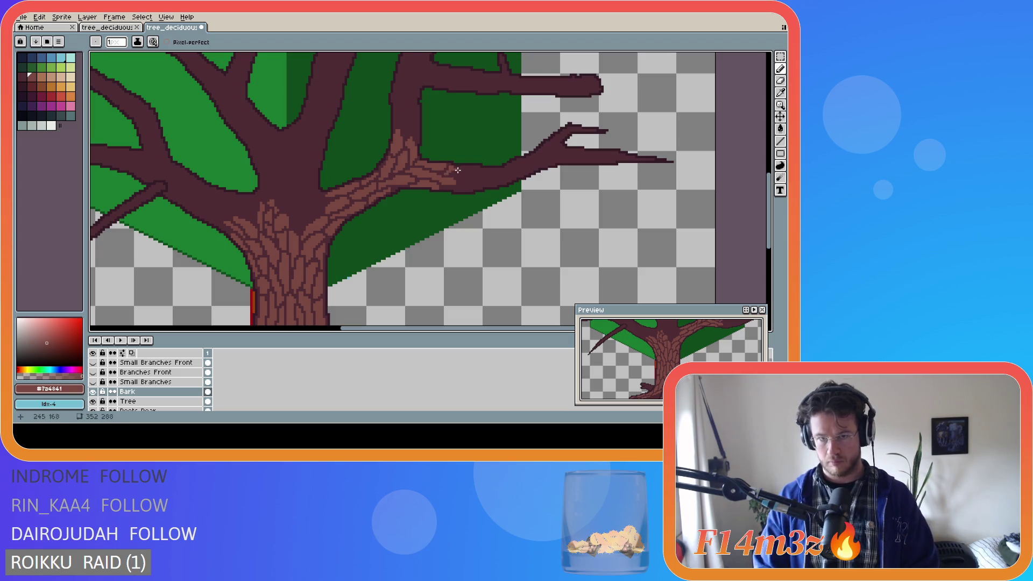
pyautogui.moveTo(455, 168); pyautogui.dragTo(467, 171)
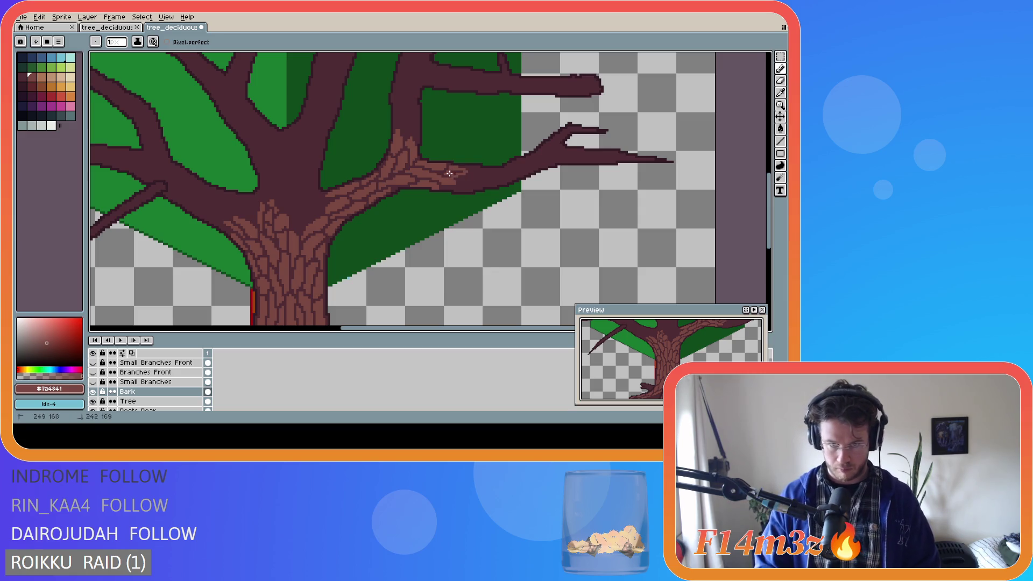
pyautogui.click(453, 171)
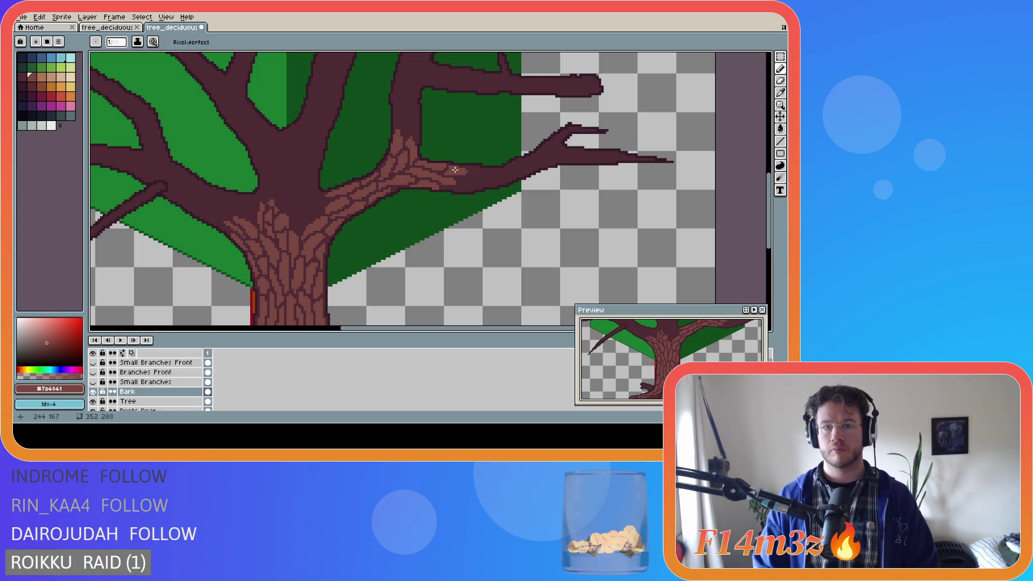
pyautogui.press('e')
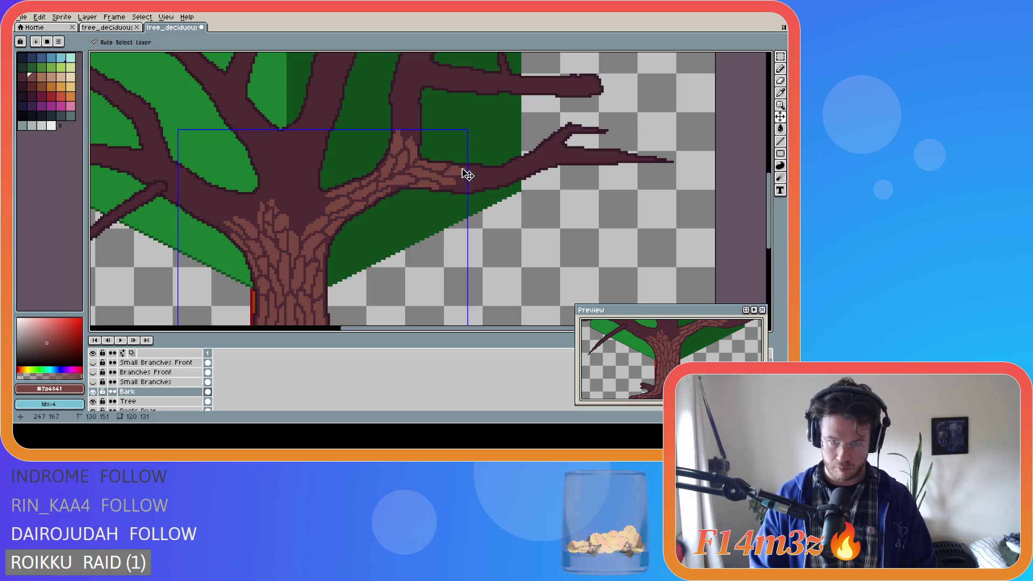
pyautogui.press('b')
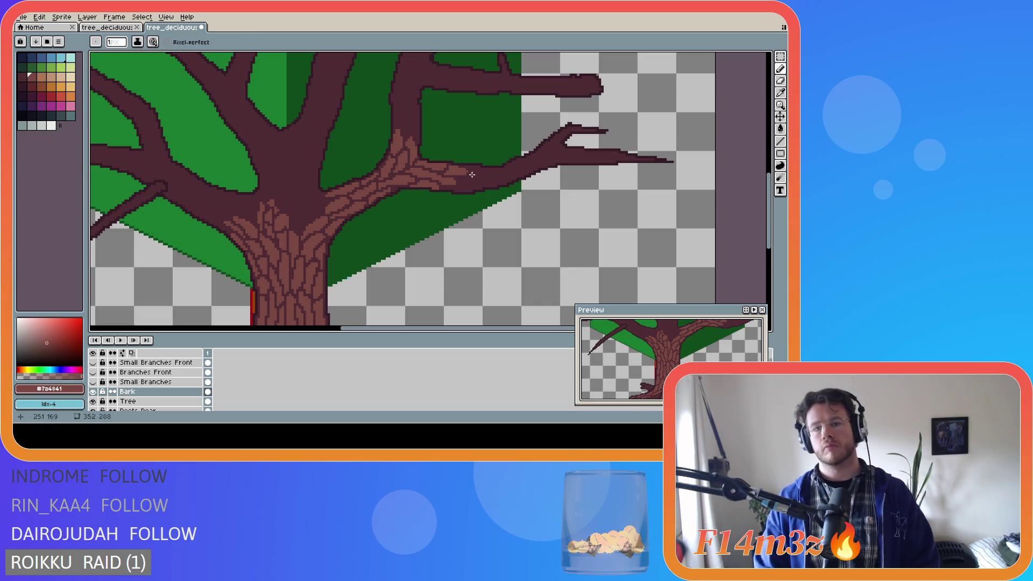
# Undo the last straight bark stroke on the right branch, keeping the texture near its base
pyautogui.press('shift')
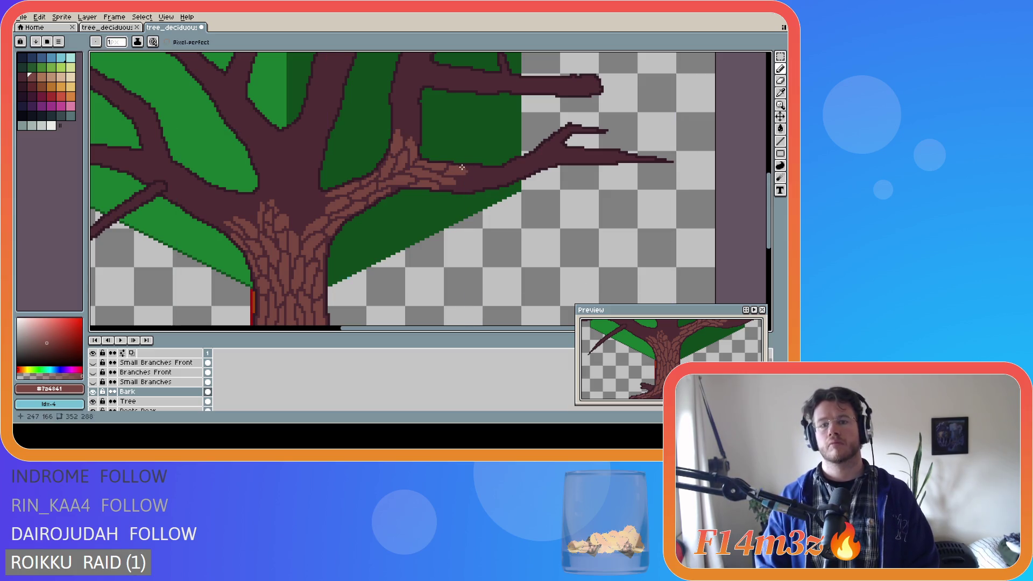
pyautogui.press('ctrl')
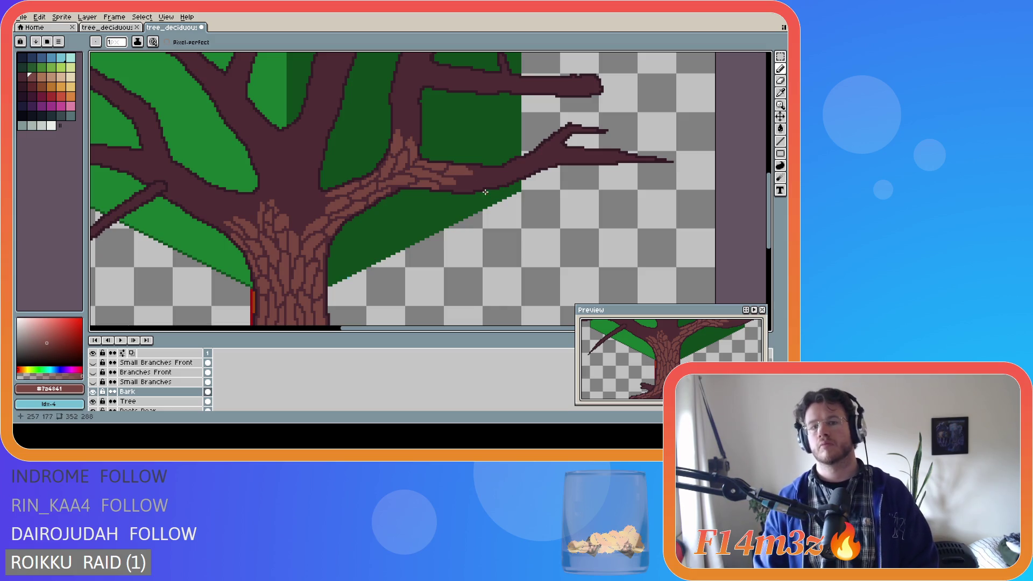
pyautogui.hotkey('ctrl', 'z')
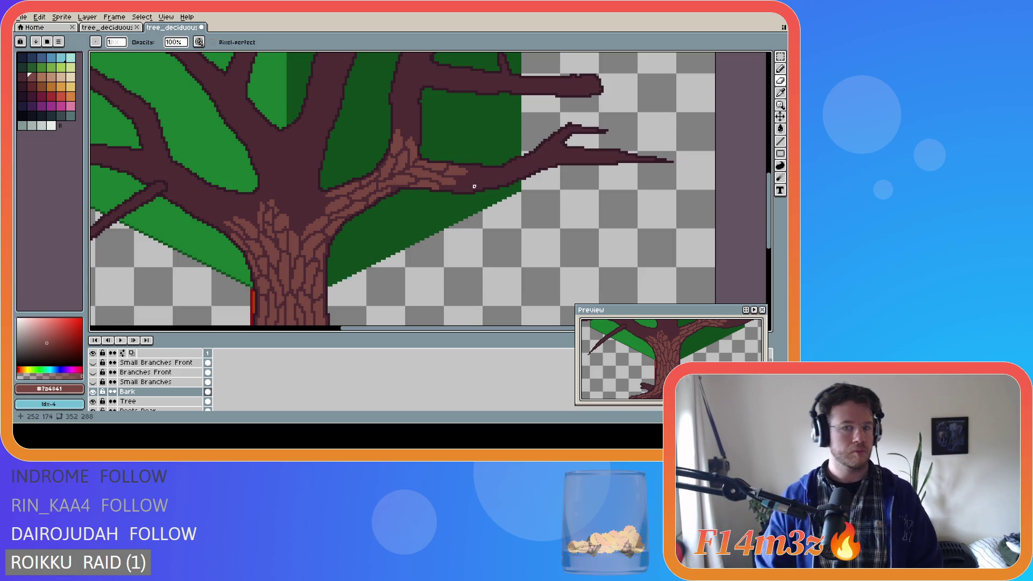
pyautogui.press('e')
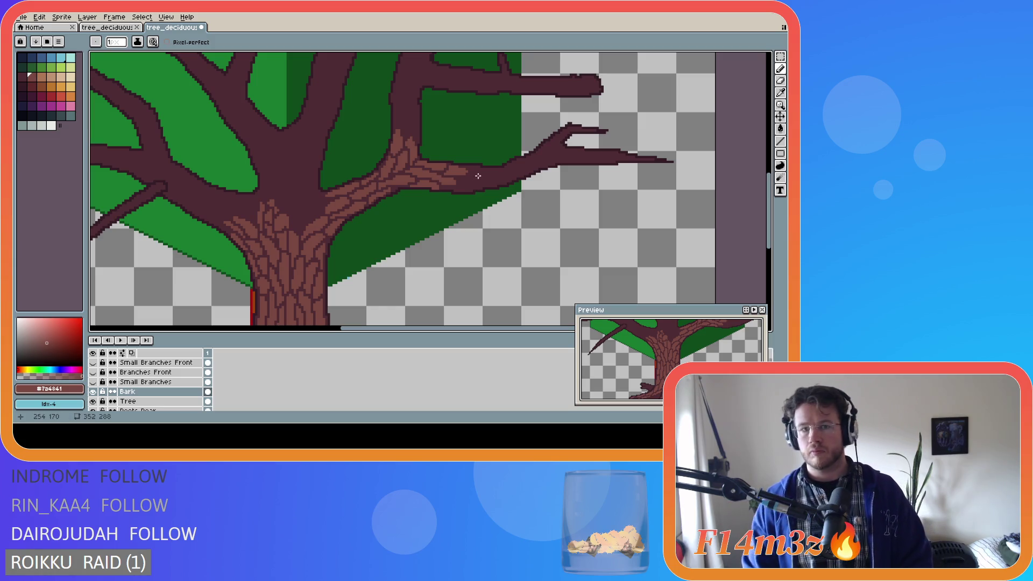
pyautogui.press('b')
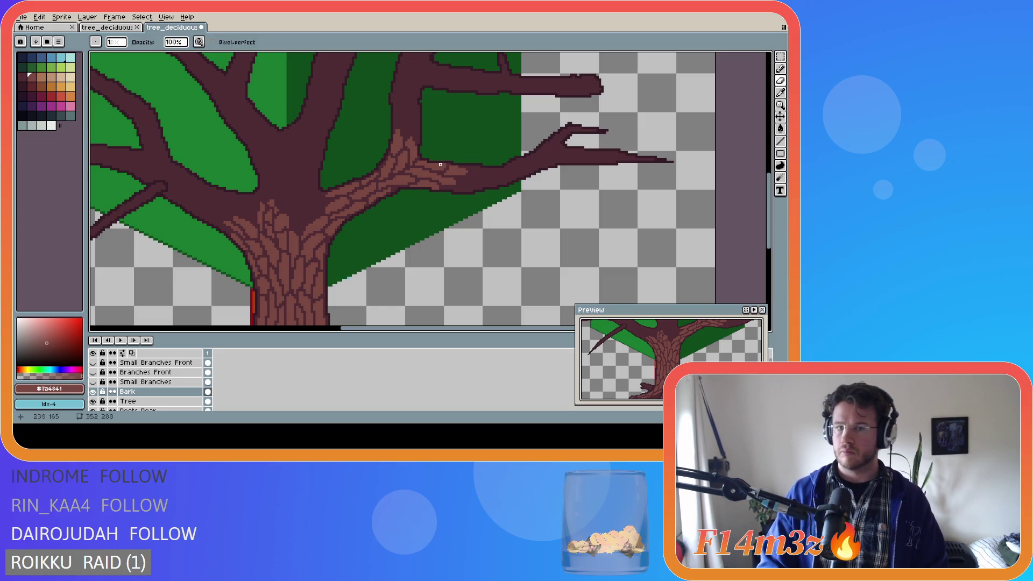
pyautogui.press('e')
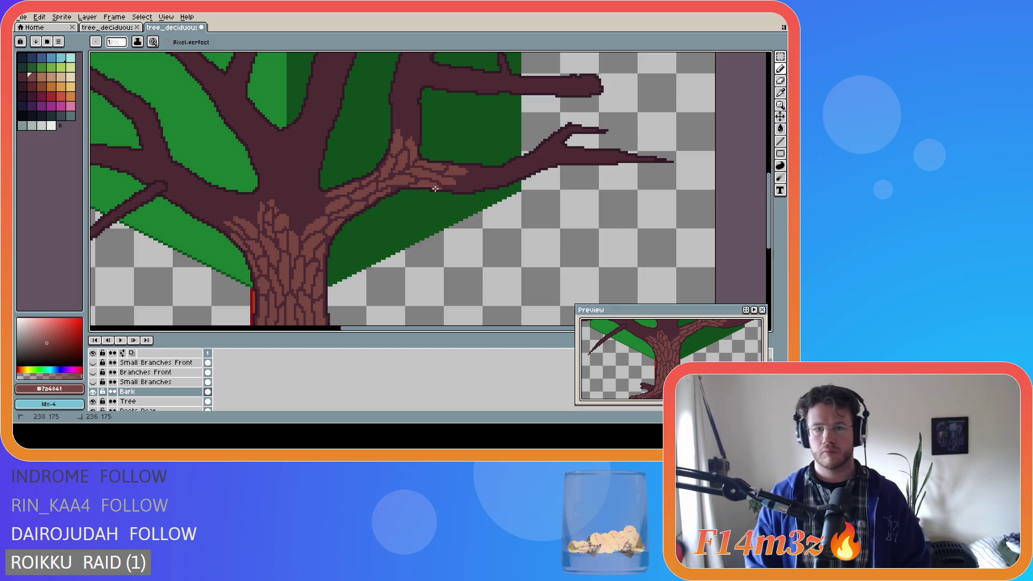
pyautogui.press('b')
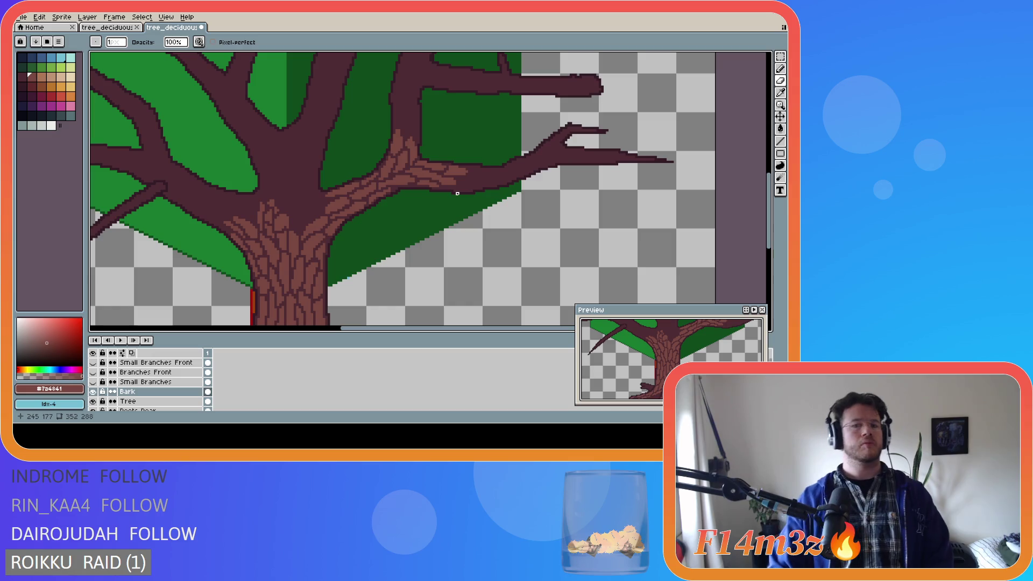
pyautogui.moveTo(671, 329)
pyautogui.mouseDown()
pyautogui.moveTo(673, 350)
pyautogui.moveTo(664, 344)
pyautogui.mouseUp()
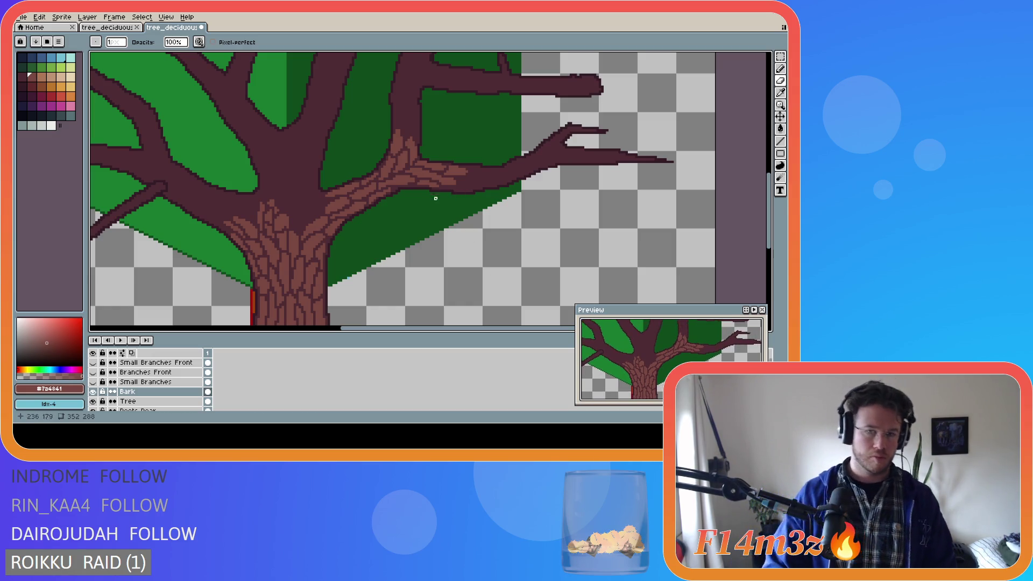
# Add short bark strokes and a pixel along the right branch's horizontal limb and lower edge
pyautogui.moveTo(443, 169); pyautogui.dragTo(447, 164)
pyautogui.press('e')
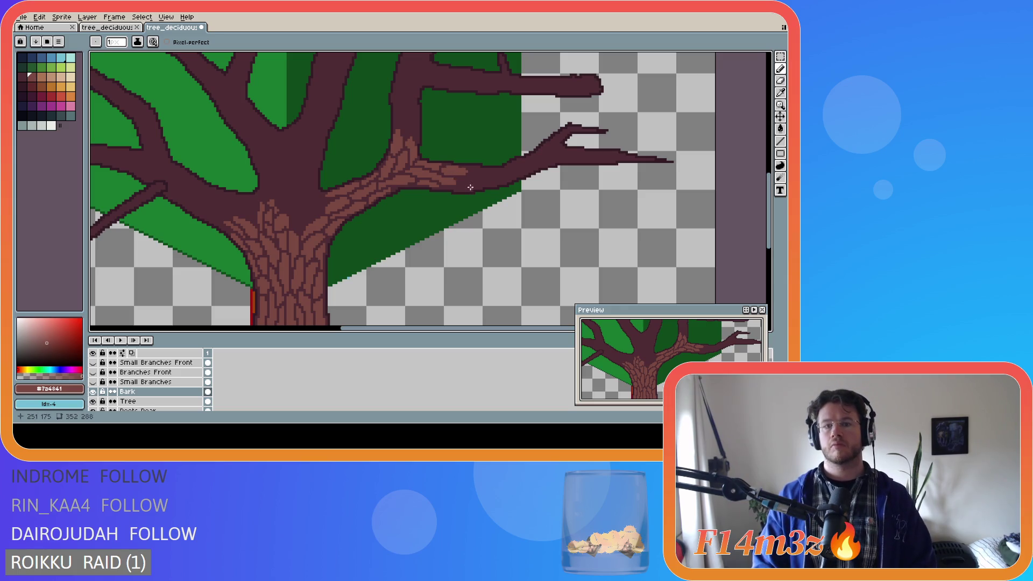
pyautogui.click(445, 166)
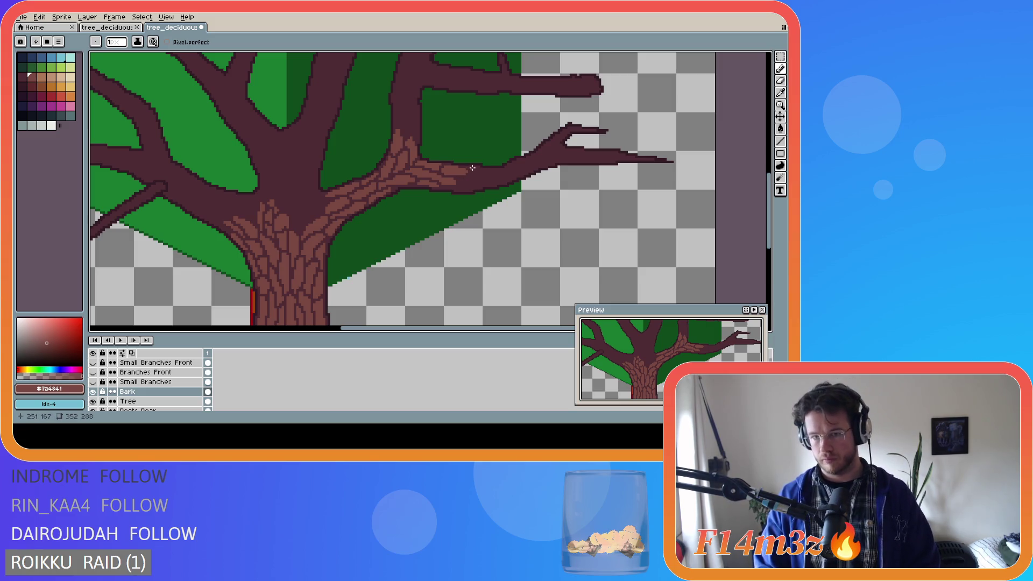
pyautogui.press('v')
pyautogui.press('b')
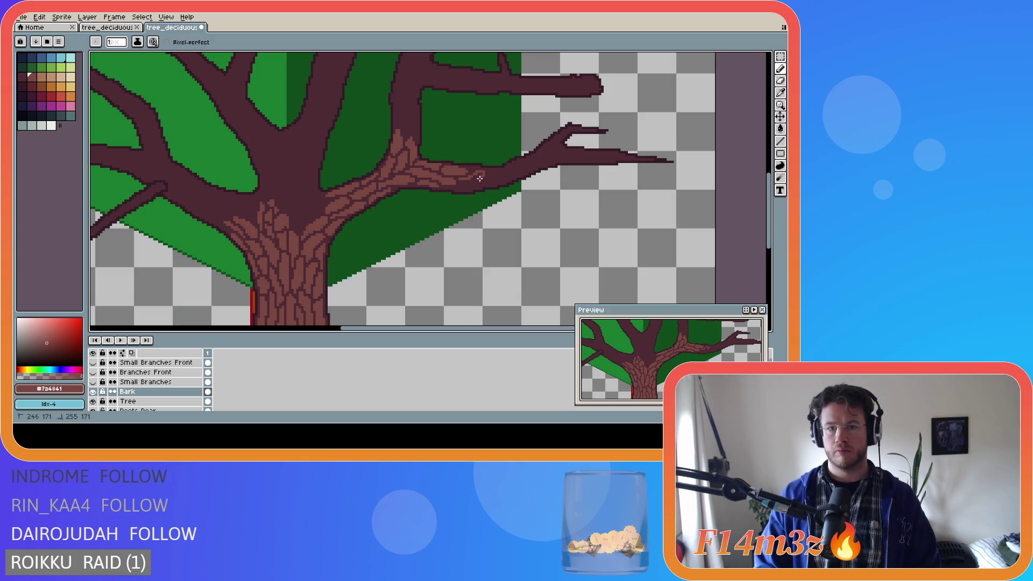
pyautogui.moveTo(459, 181); pyautogui.dragTo(476, 177)
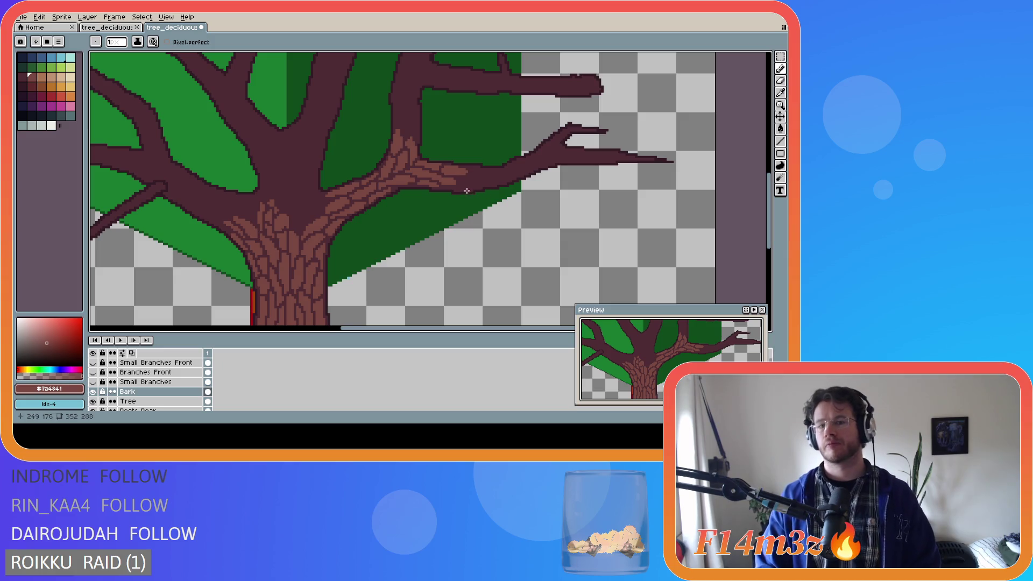
pyautogui.moveTo(450, 188); pyautogui.dragTo(487, 181)
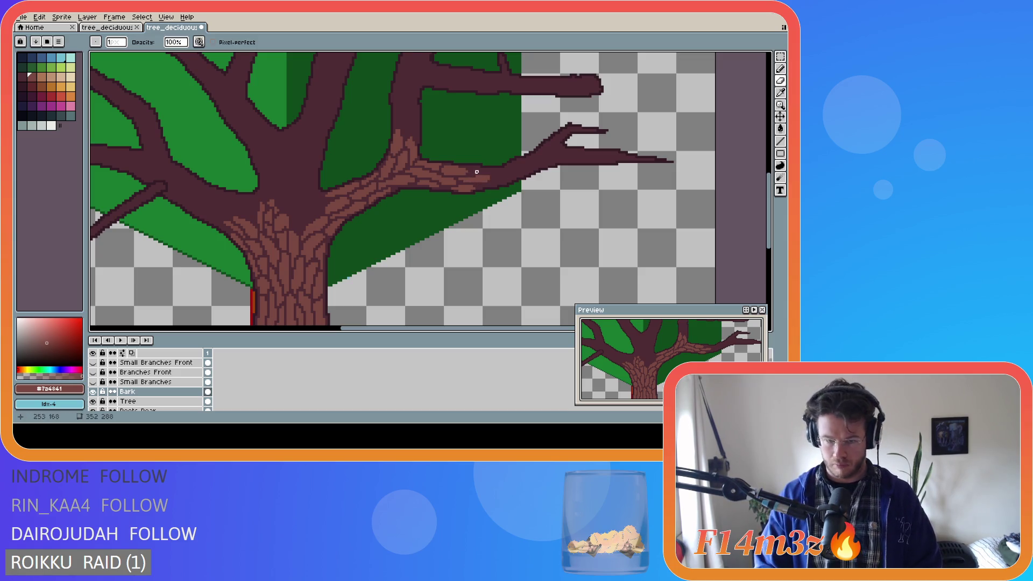
pyautogui.press('e')
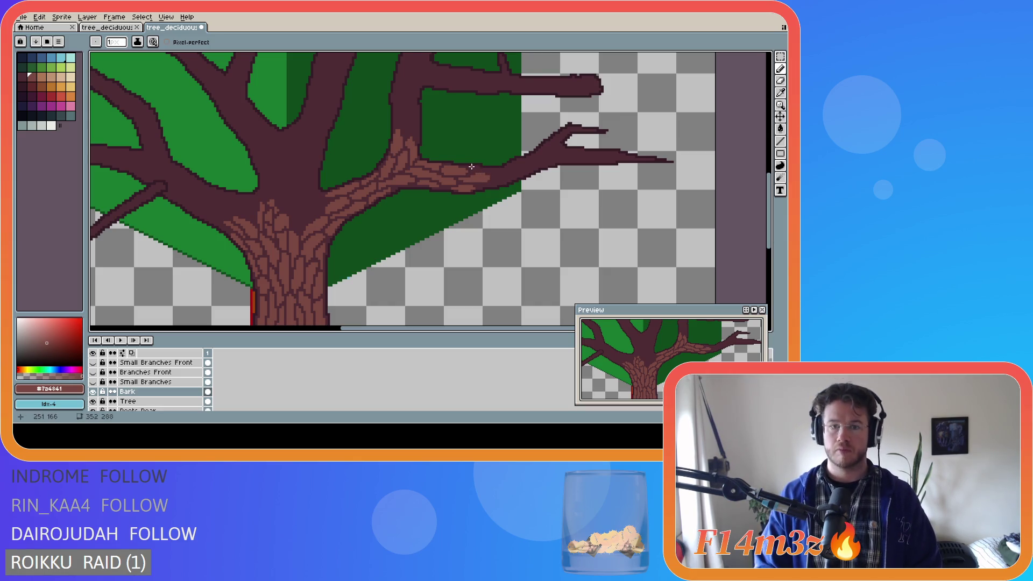
pyautogui.moveTo(474, 168); pyautogui.dragTo(482, 171)
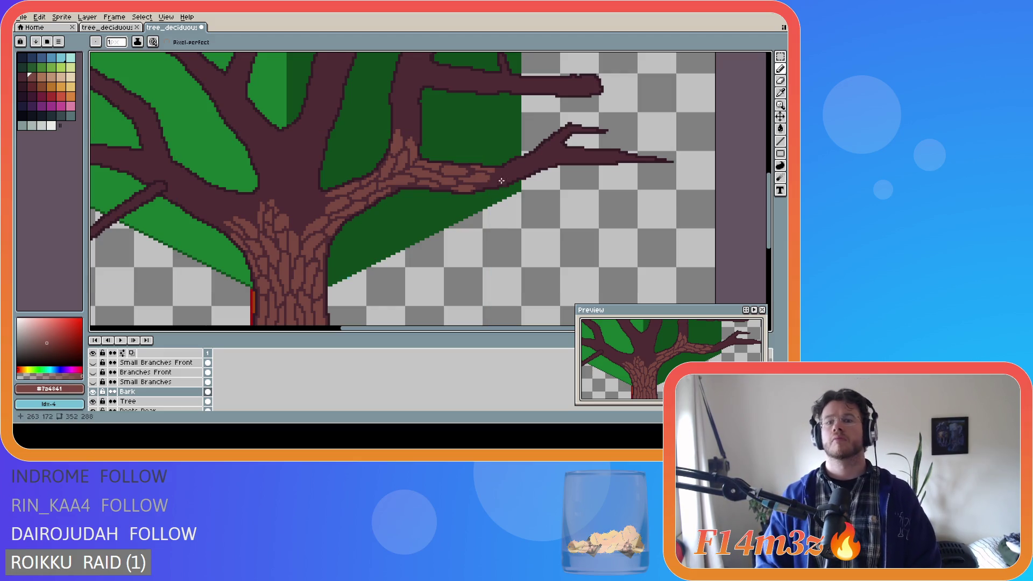
# Place a bark pixel and extend bark strokes farther along the right branch's horizontal limb
pyautogui.press('e')
pyautogui.press('b')
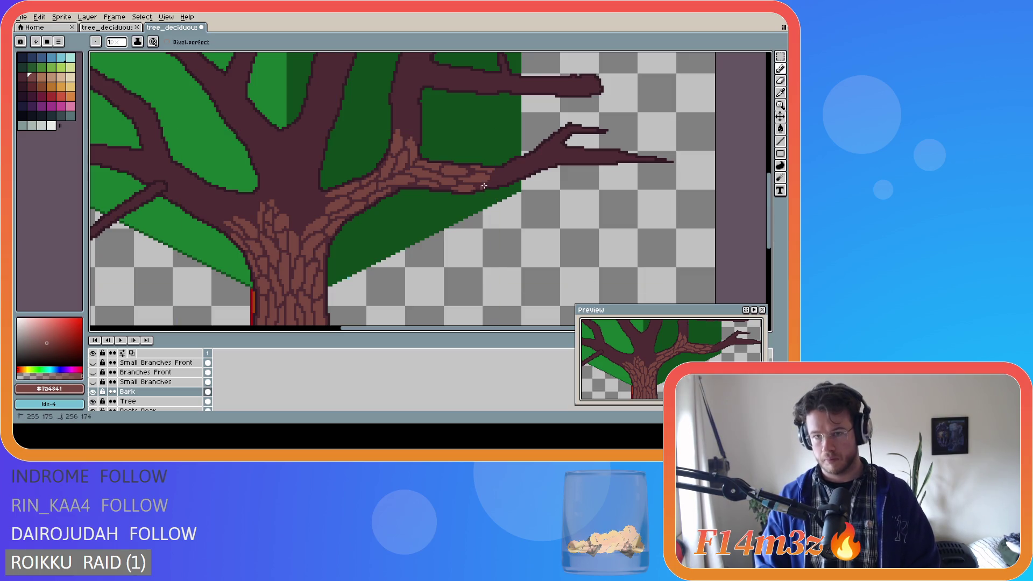
pyautogui.click(480, 187)
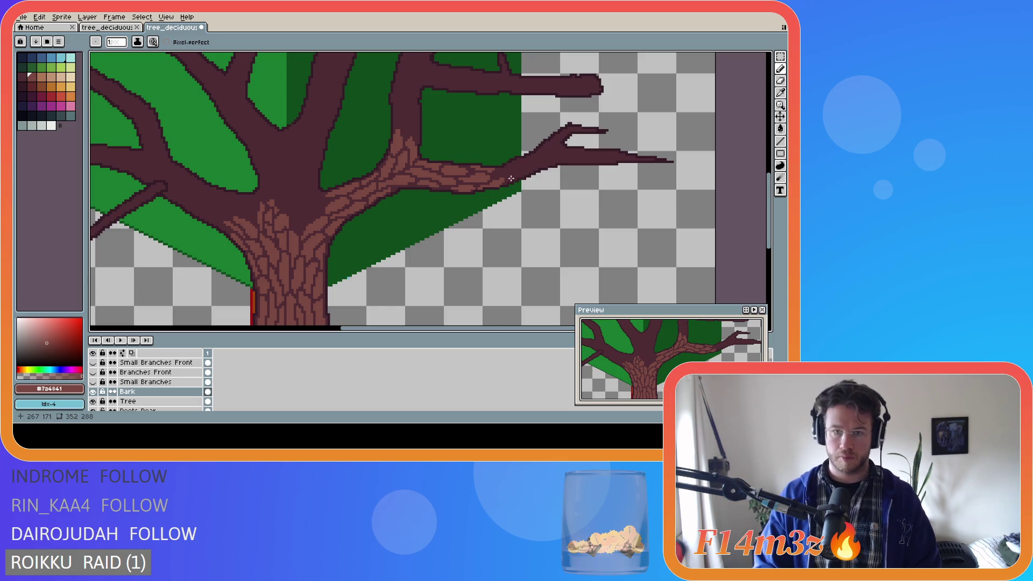
pyautogui.moveTo(495, 177); pyautogui.dragTo(505, 171)
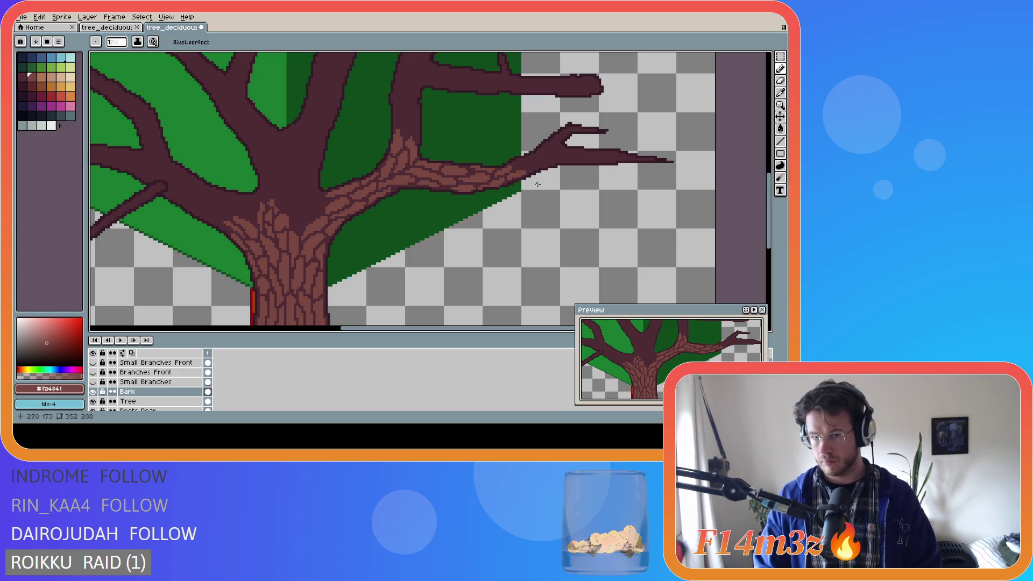
pyautogui.press('b')
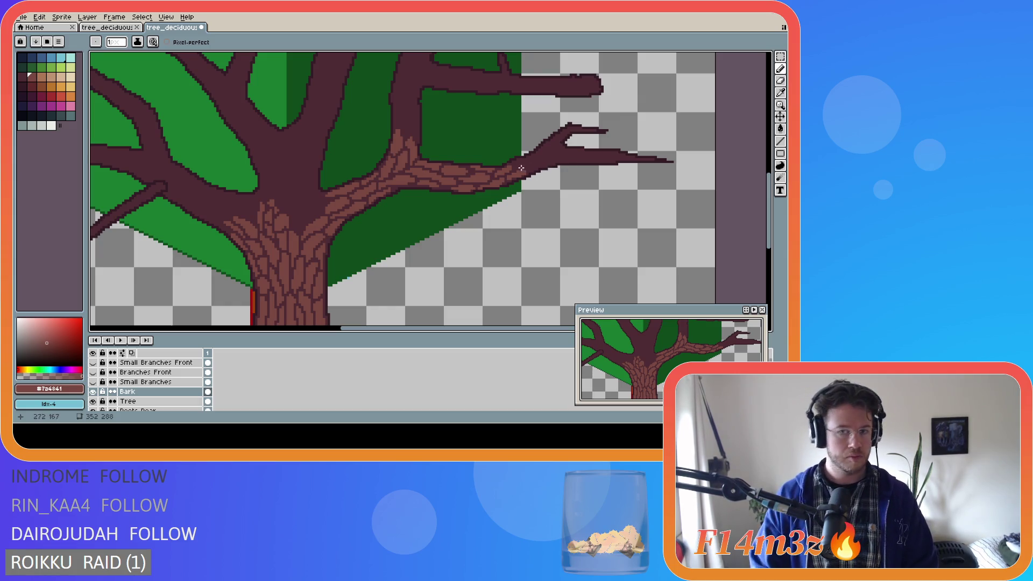
pyautogui.moveTo(517, 164); pyautogui.dragTo(525, 163)
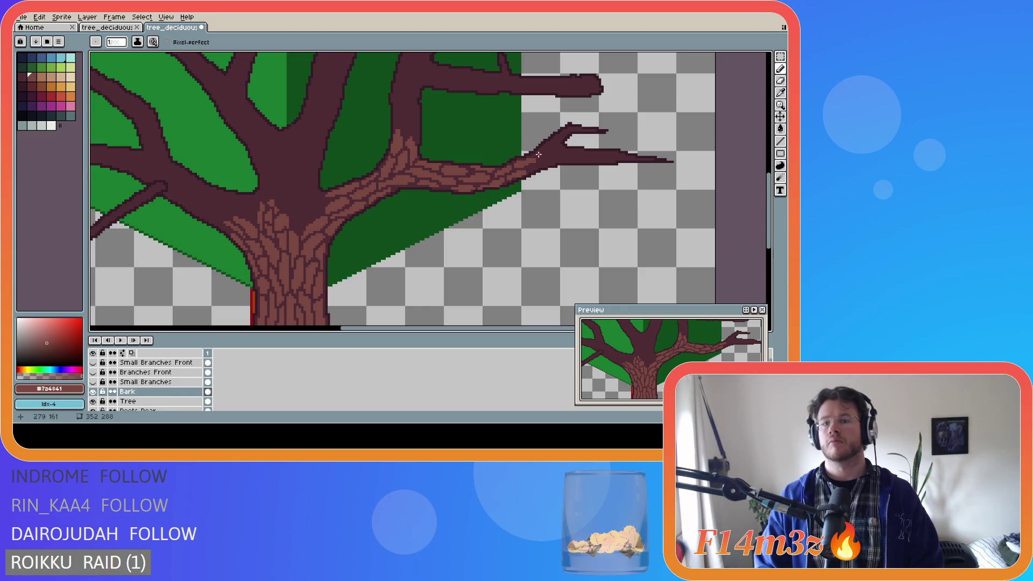
# Add a bark pixel and a texture stroke reaching the point where the branch forks
pyautogui.press('e')
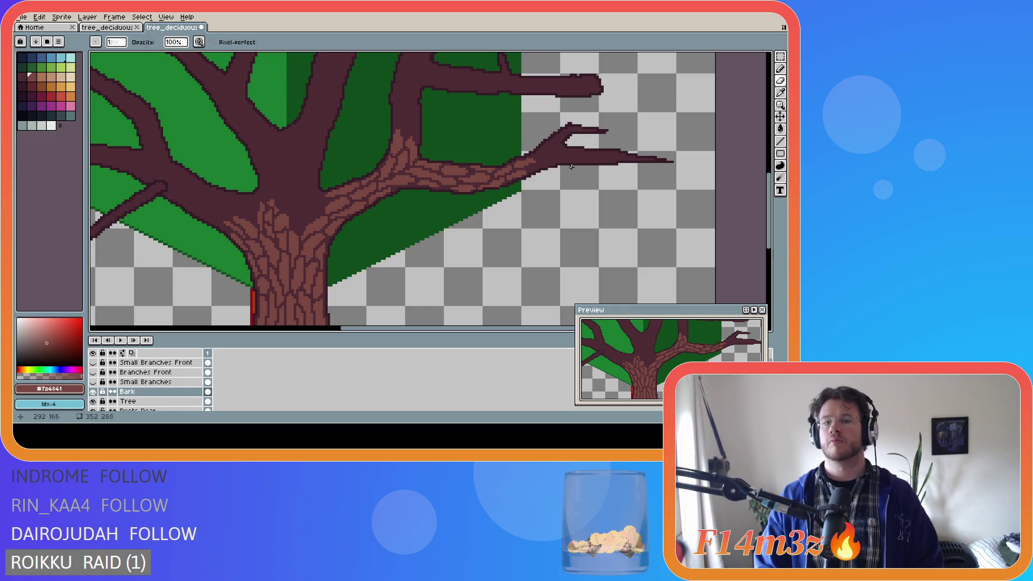
pyautogui.press('b')
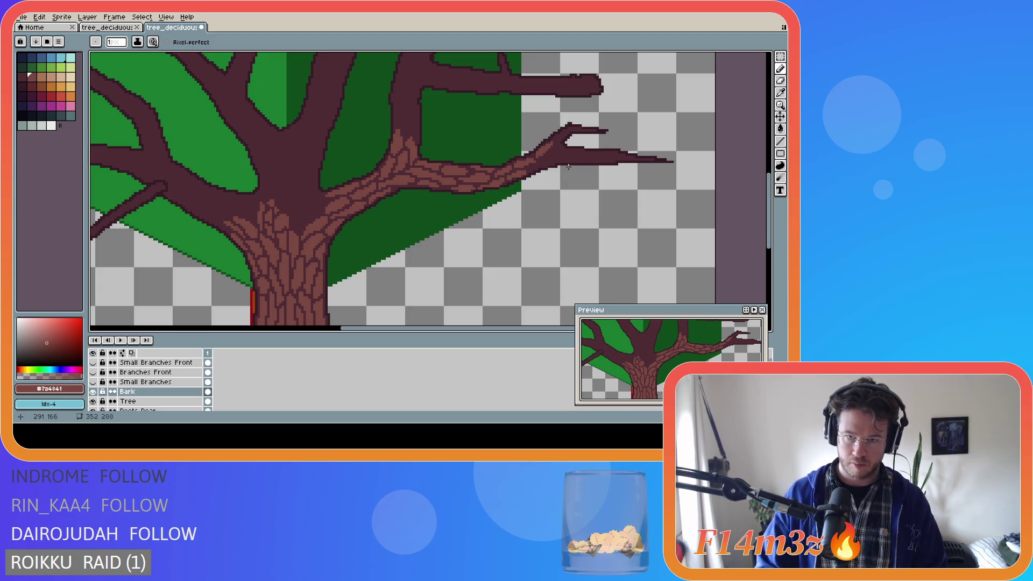
pyautogui.click(534, 154)
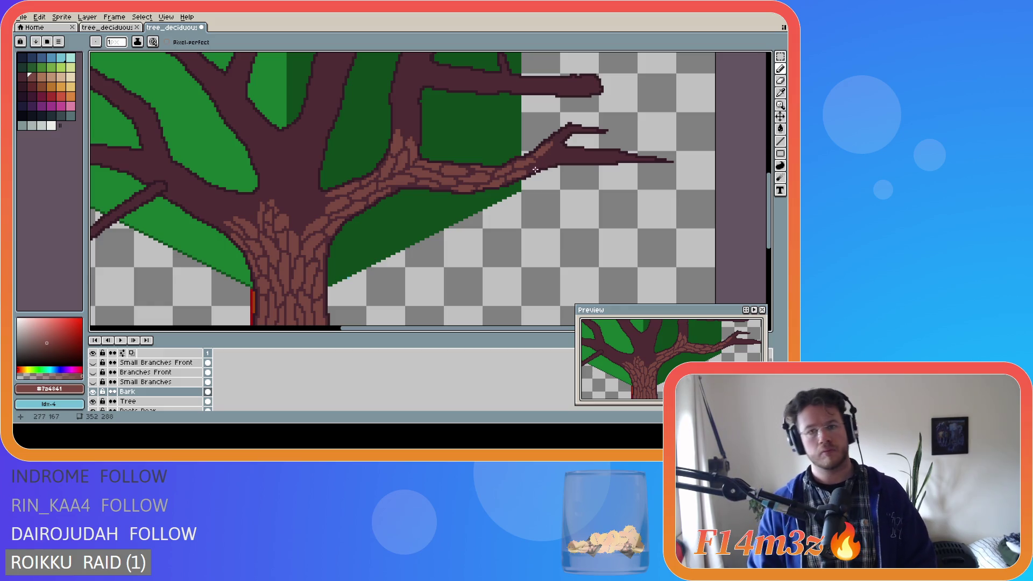
pyautogui.moveTo(529, 169); pyautogui.dragTo(551, 157)
pyautogui.press('b')
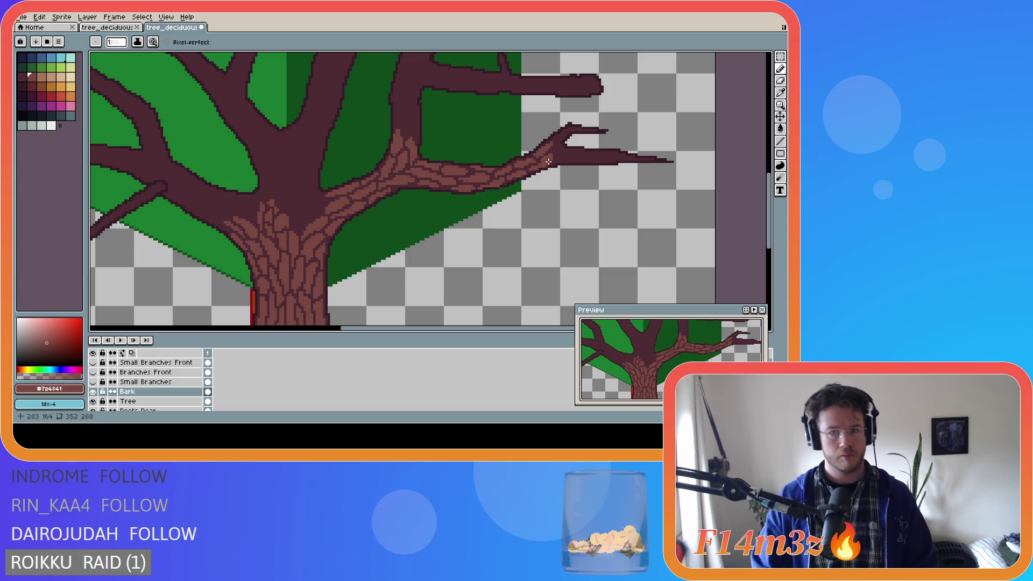
pyautogui.press('e')
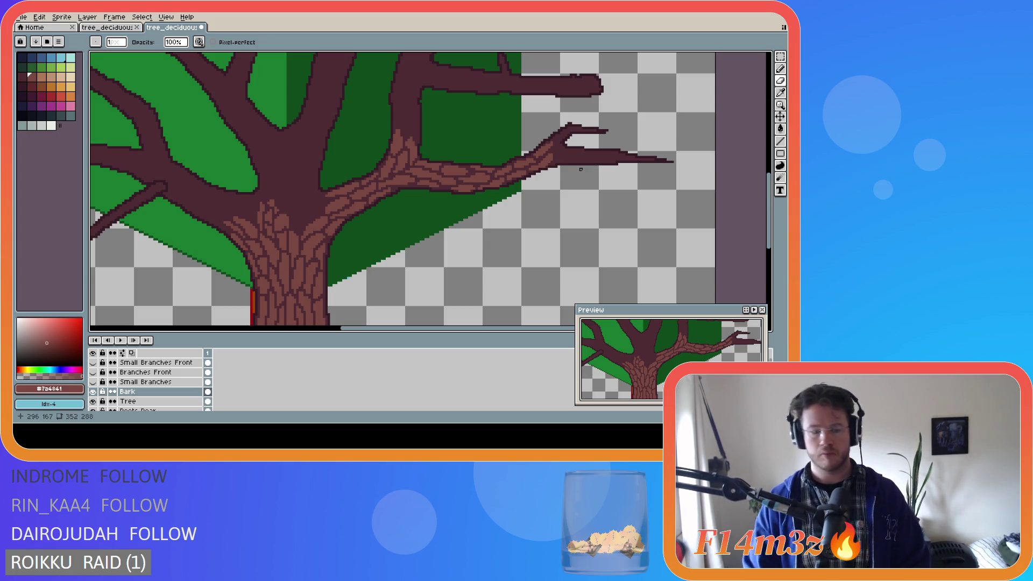
pyautogui.press('v')
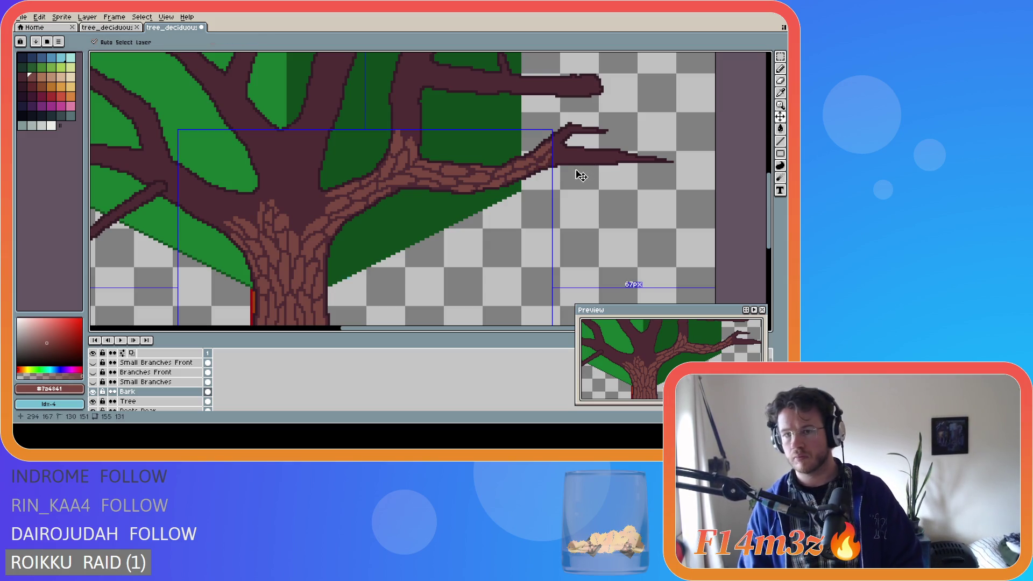
# Place a bark pixel near the fork and draw a bark stroke along the right branch
pyautogui.press('e')
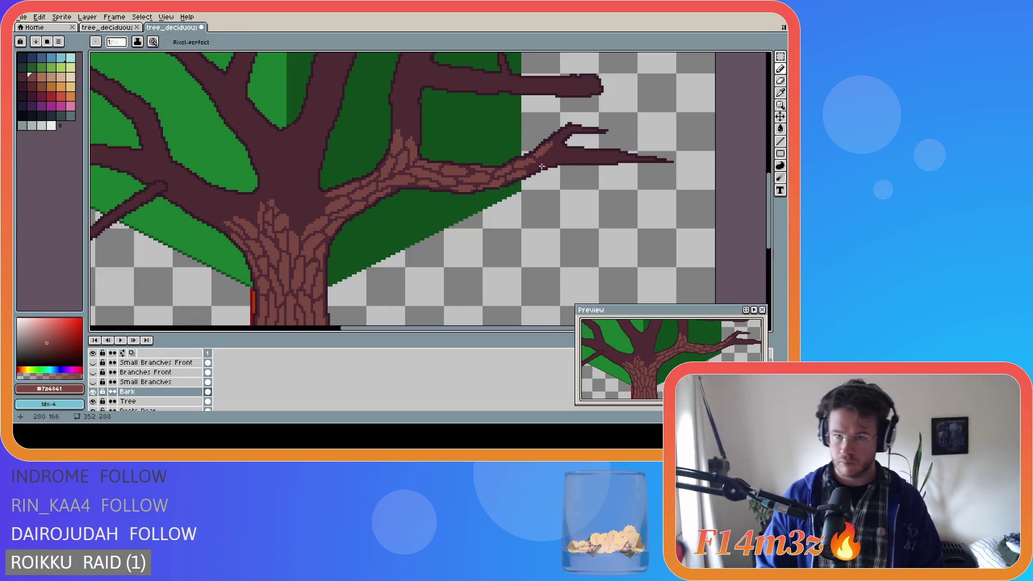
pyautogui.press('v')
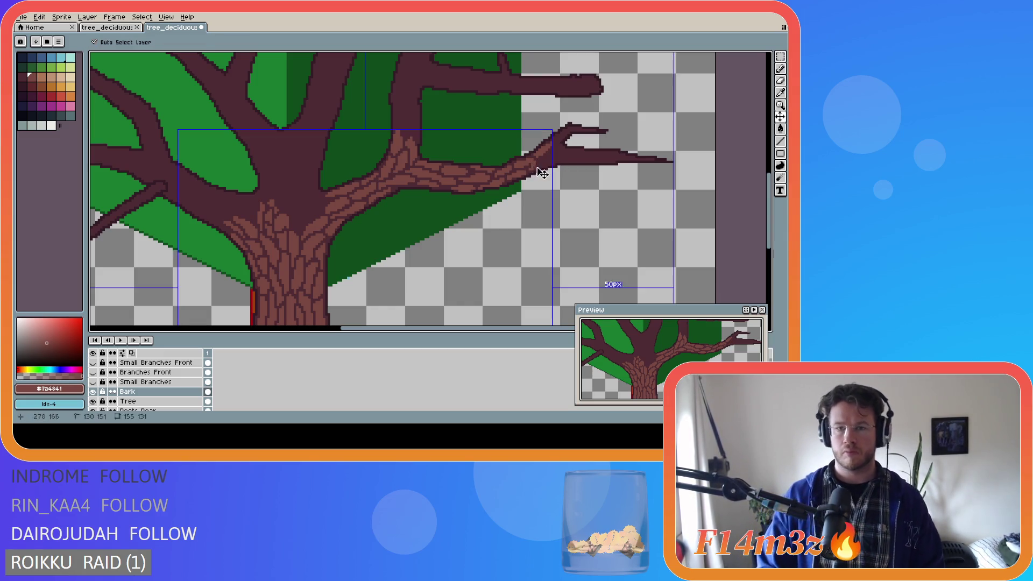
pyautogui.press('e')
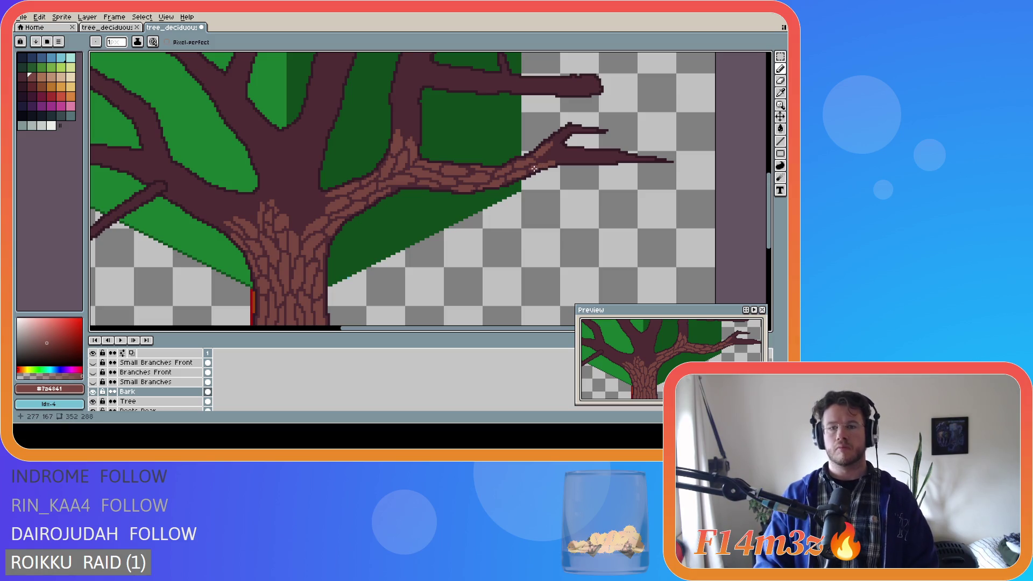
pyautogui.press('e')
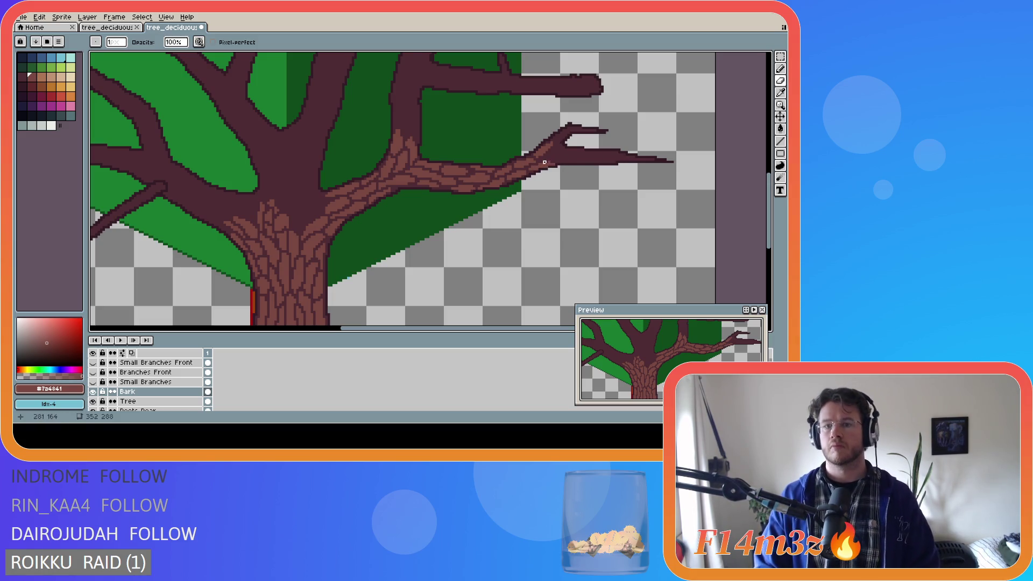
pyautogui.press('b')
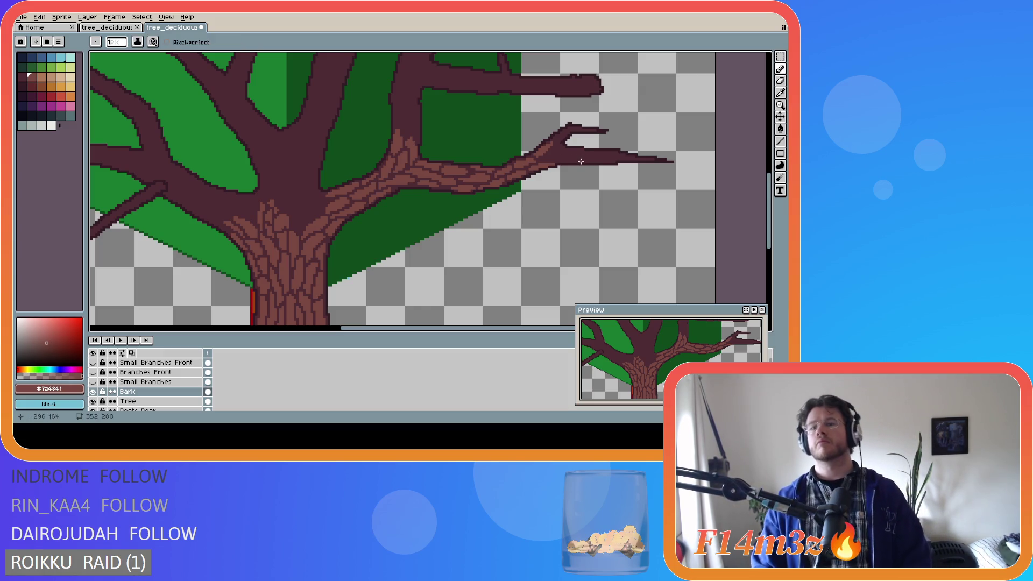
pyautogui.click(542, 161)
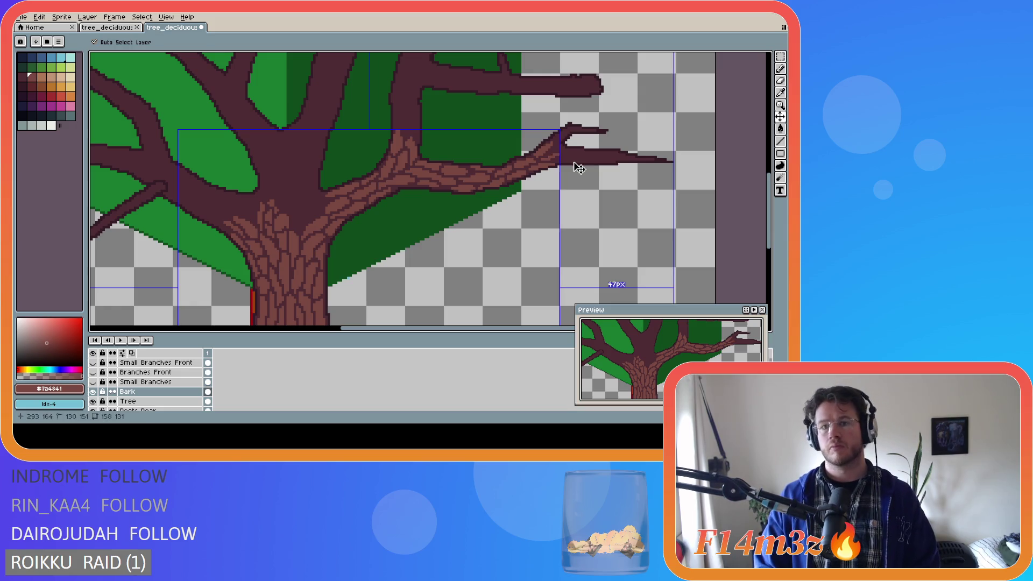
pyautogui.moveTo(549, 159); pyautogui.dragTo(566, 153)
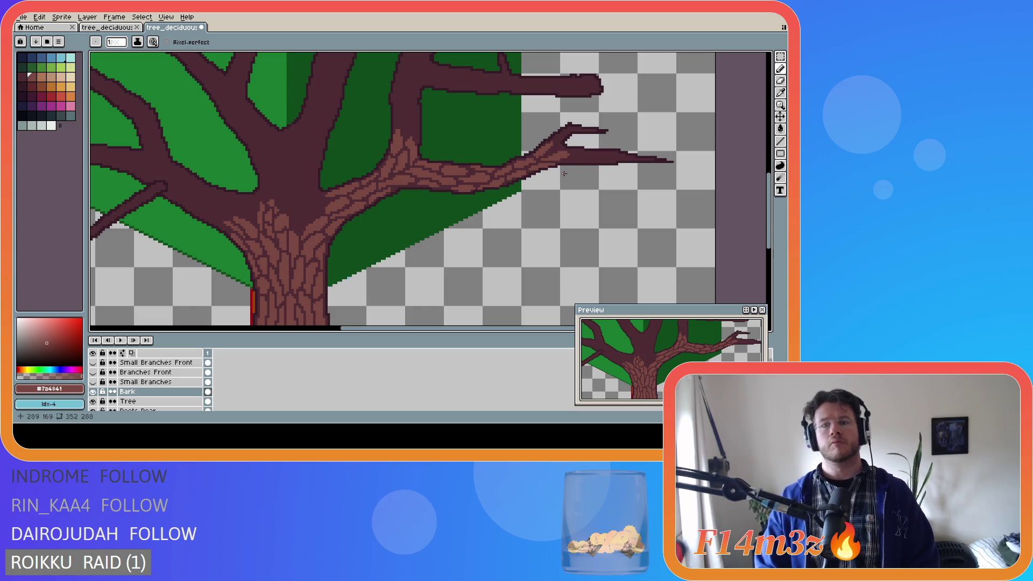
# Dot bark pixels at the fork and draw texture onto the start of the lower tip
pyautogui.click(554, 152)
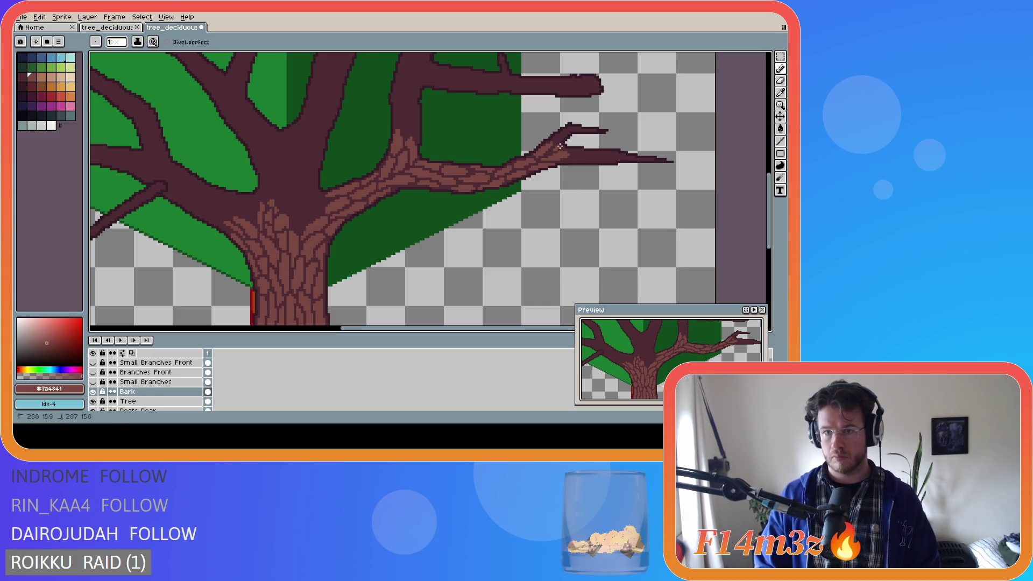
pyautogui.click(557, 146)
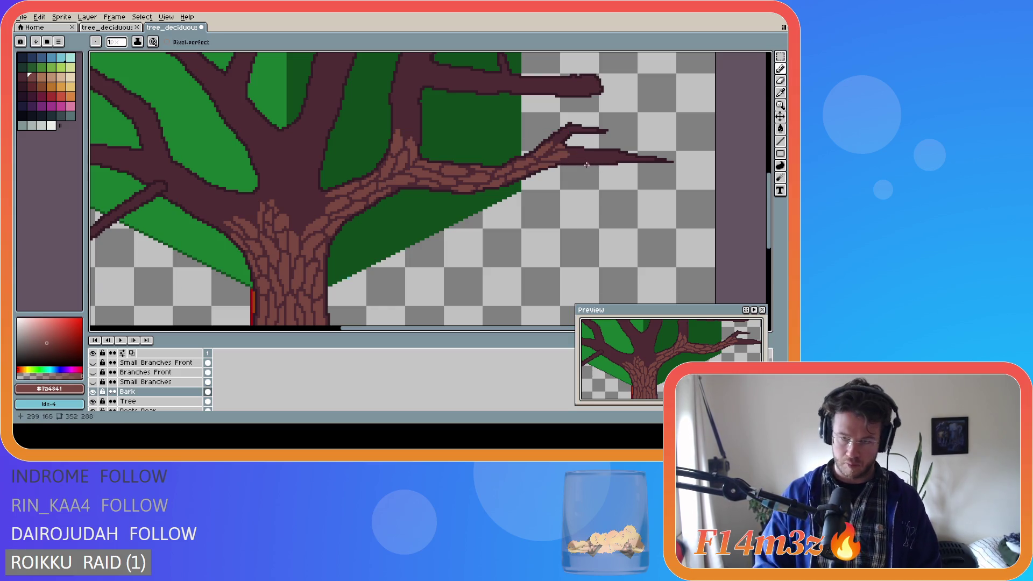
pyautogui.moveTo(573, 161); pyautogui.dragTo(571, 160)
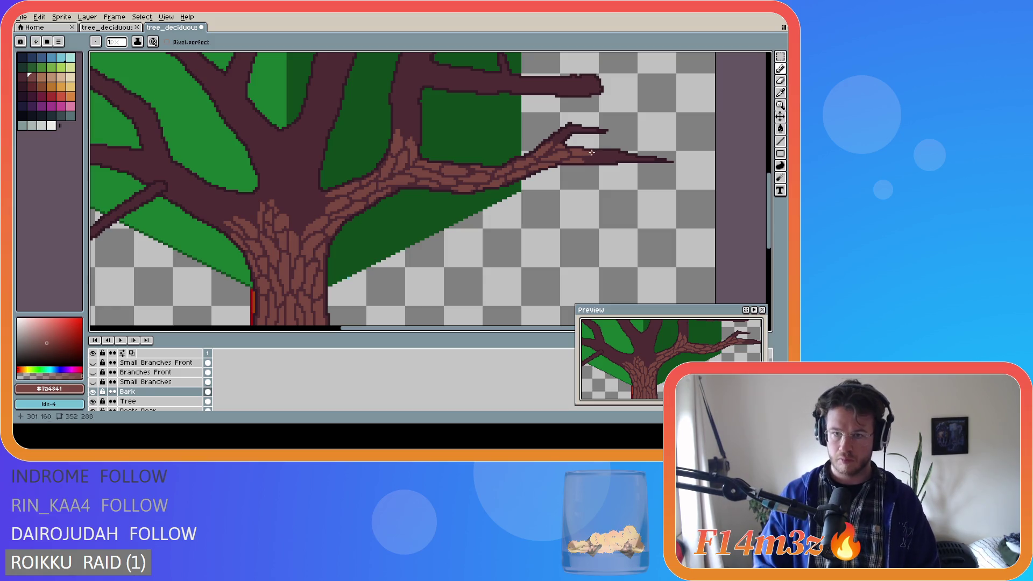
pyautogui.press('b')
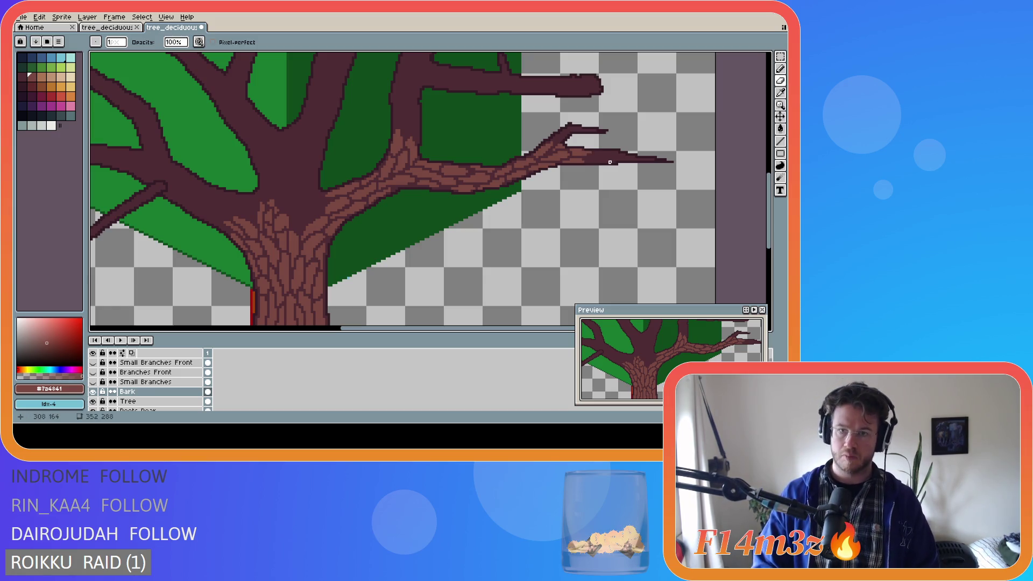
pyautogui.press('e')
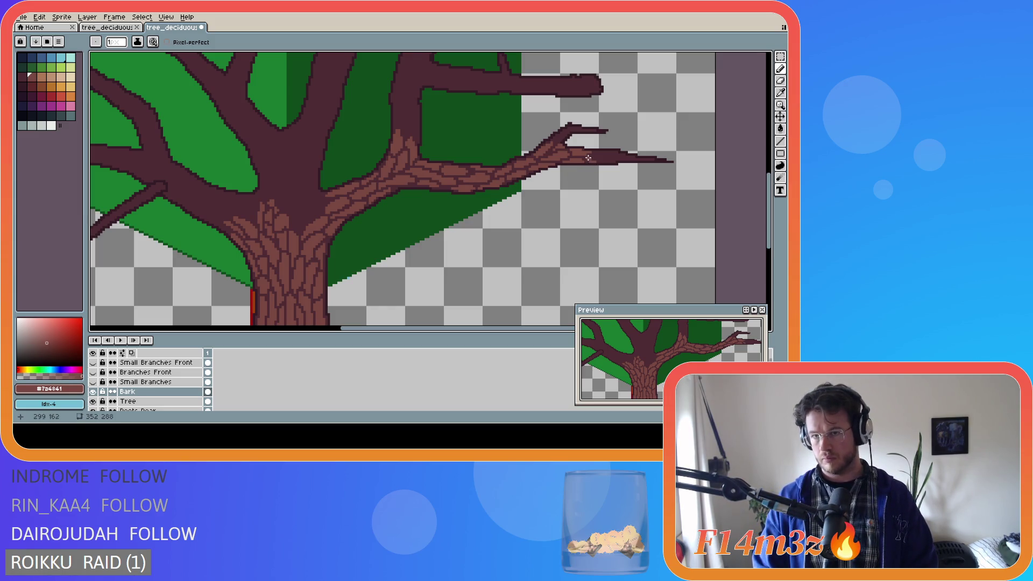
pyautogui.press('v')
pyautogui.press('b')
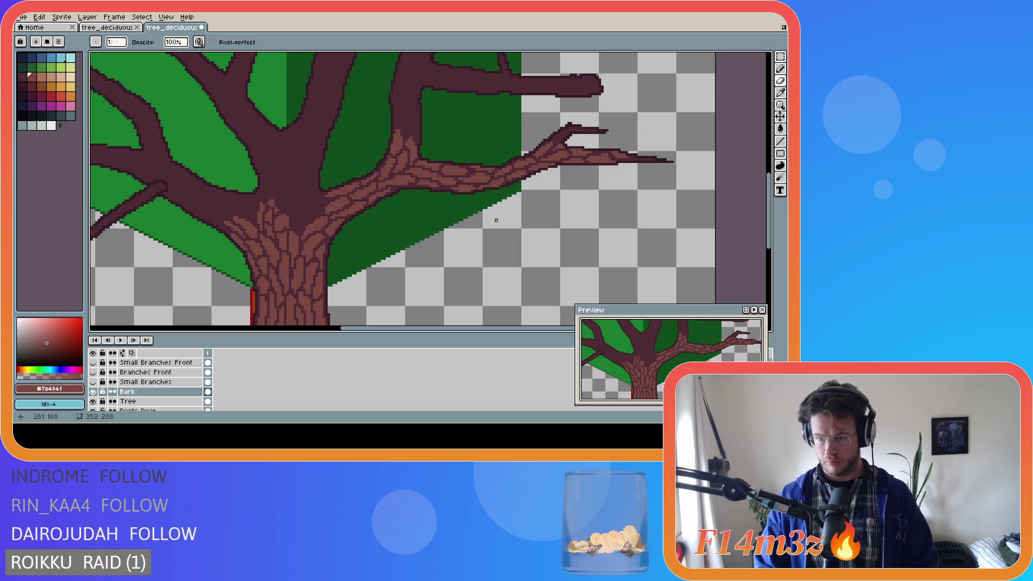
# Inspect the bark-textured tree up close and save the file
pyautogui.scroll(-1, 482, 184)
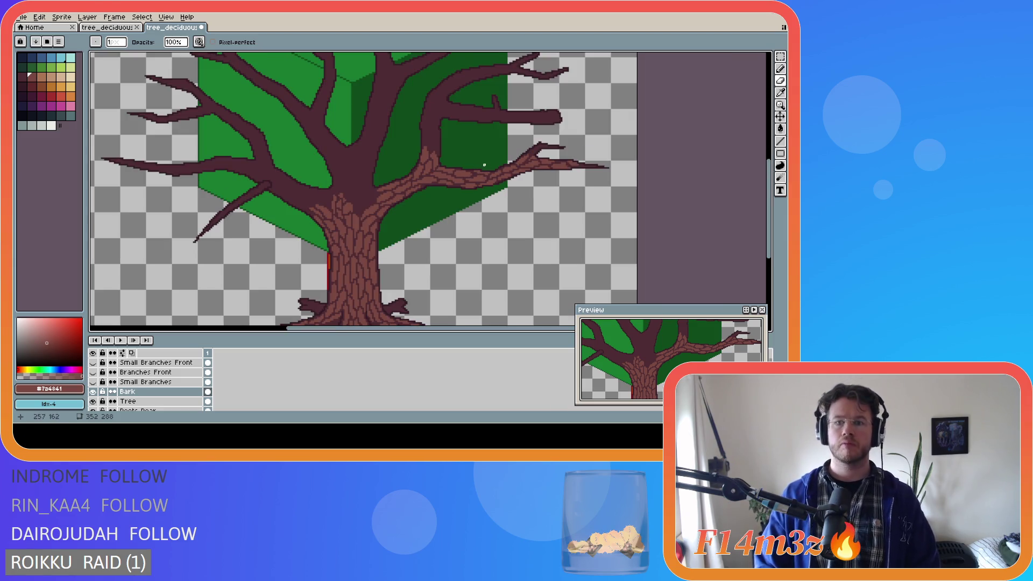
pyautogui.scroll(1, 562, 178)
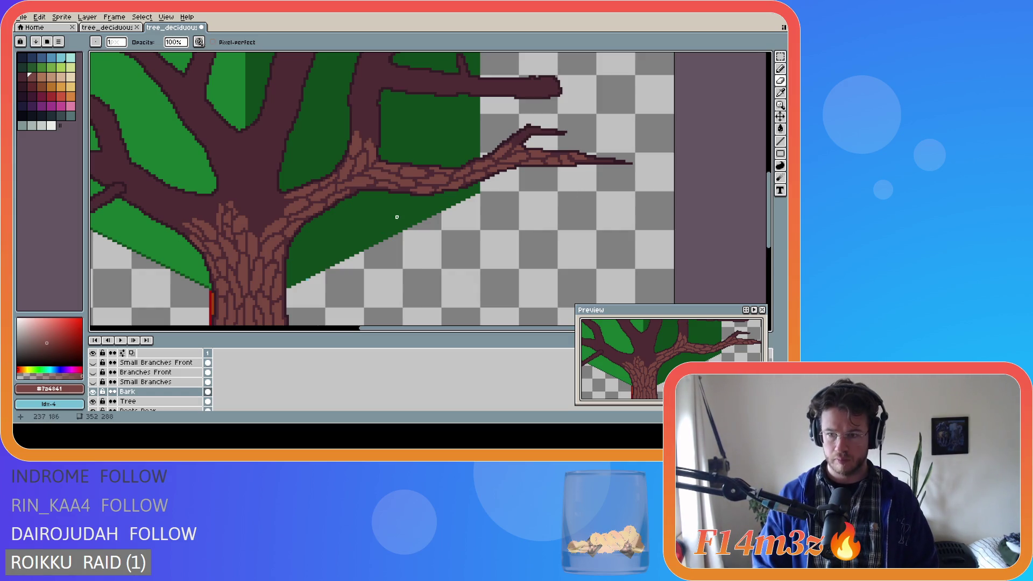
pyautogui.scroll(1, 515, 144)
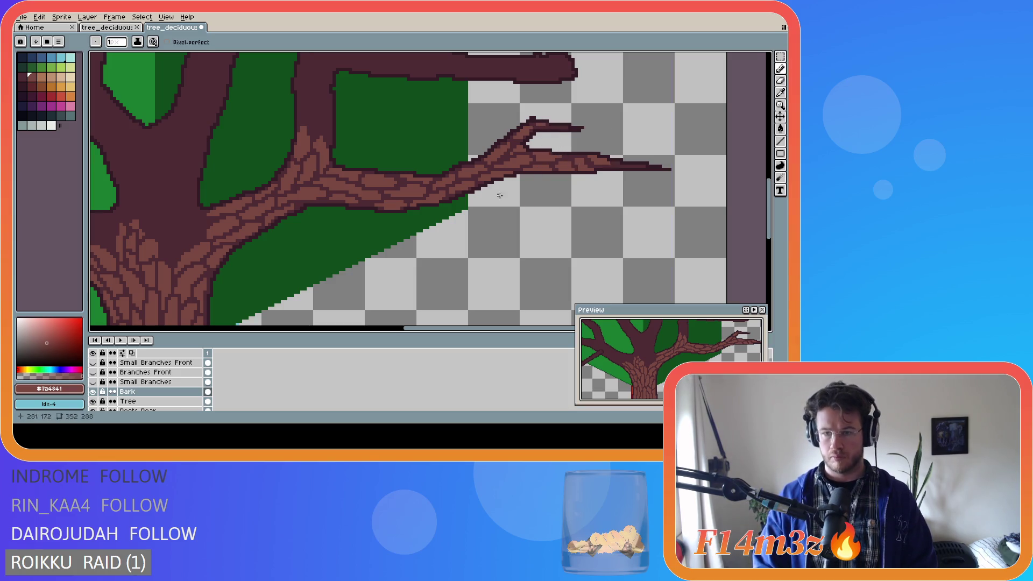
pyautogui.scroll(-1, 418, 194)
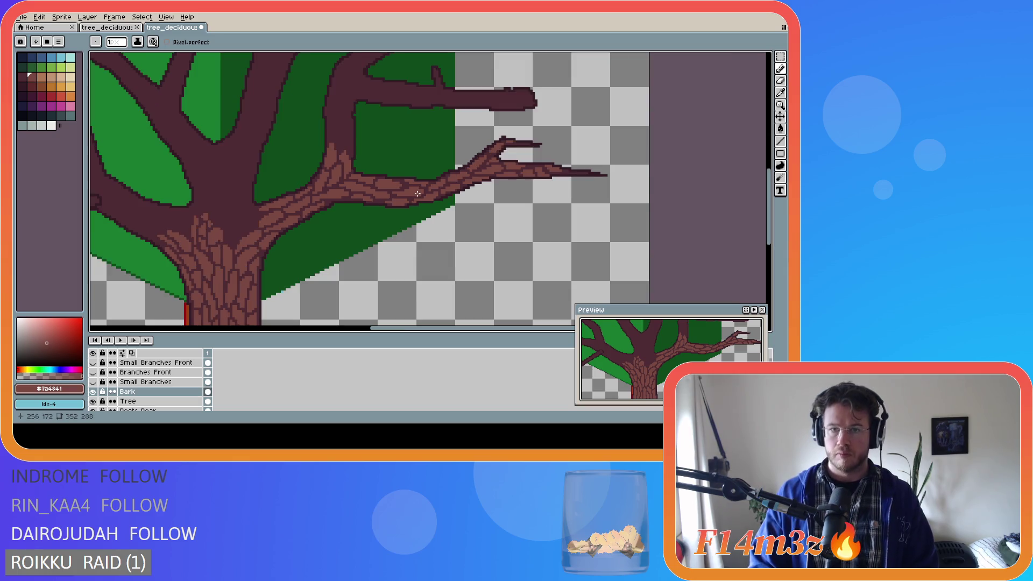
pyautogui.scroll(-1, 417, 194)
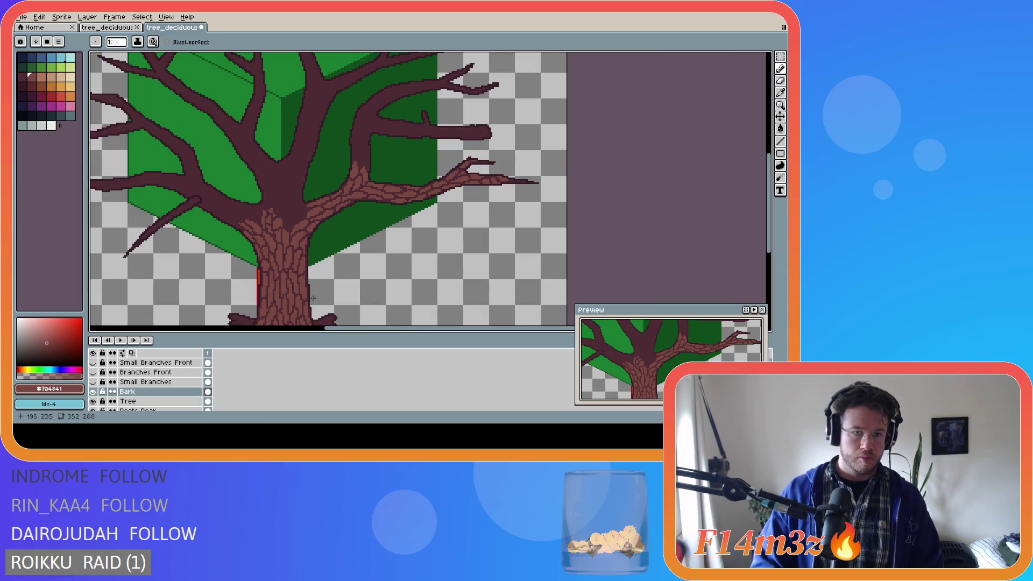
pyautogui.moveTo(446, 327); pyautogui.dragTo(406, 328)
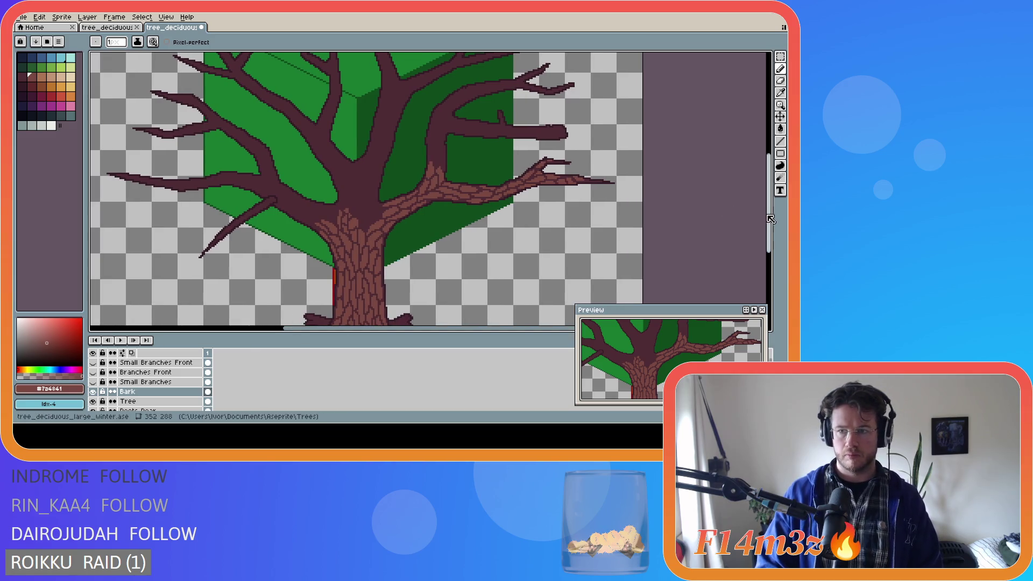
pyautogui.scroll(-1, 764, 214)
pyautogui.scroll(1, 764, 214)
pyautogui.hotkey('ctrl', 's')
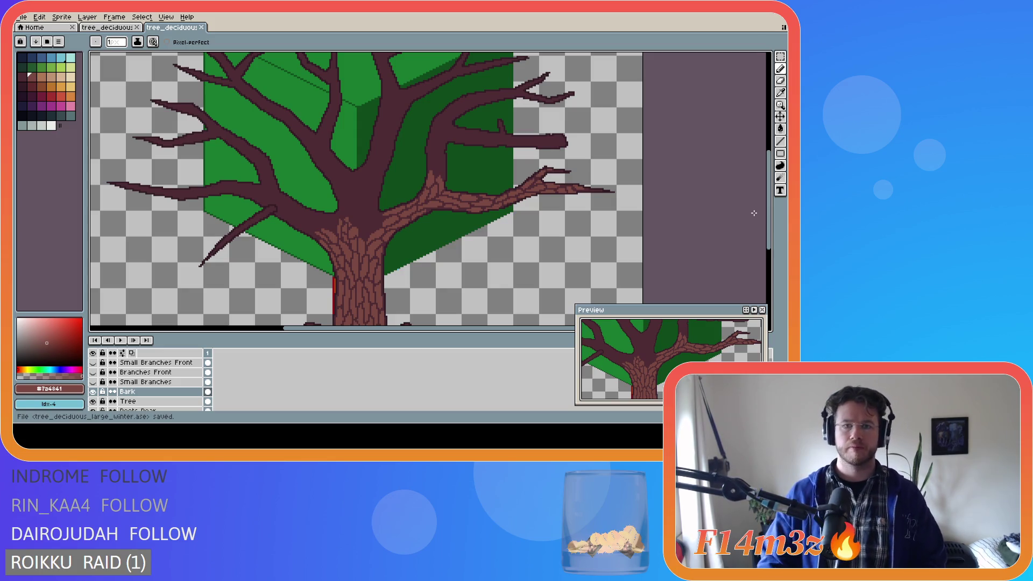
# Fix a single bark pixel on the right branch with the pencil
pyautogui.scroll(2, 502, 209)
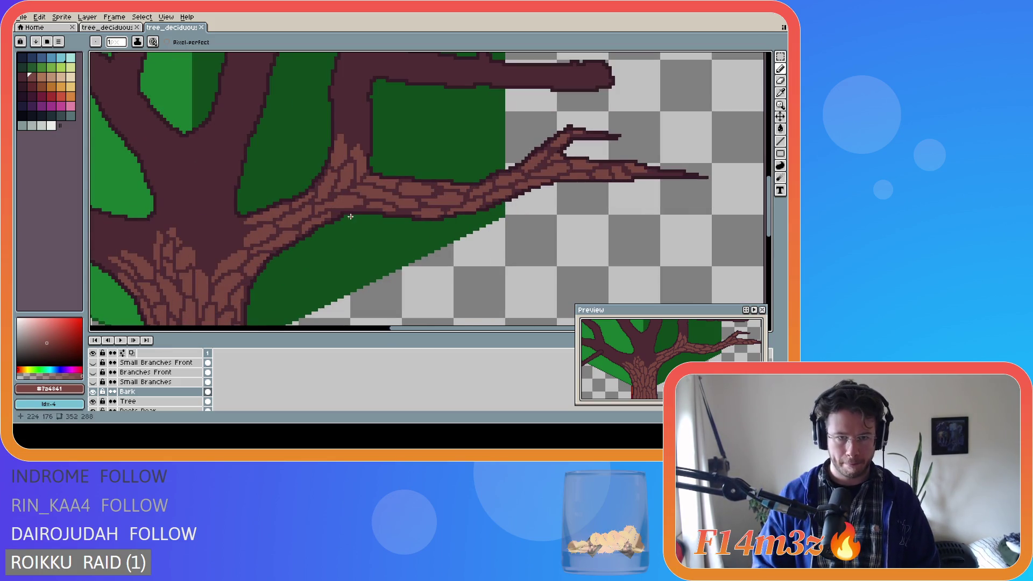
pyautogui.click(334, 216)
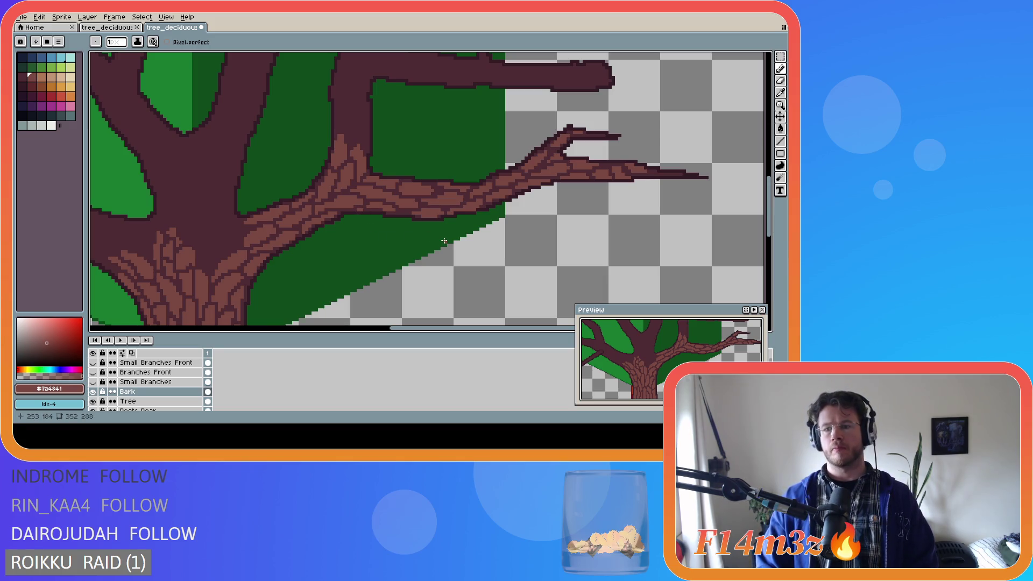
pyautogui.scroll(-1, 445, 241)
pyautogui.scroll(-1, 440, 256)
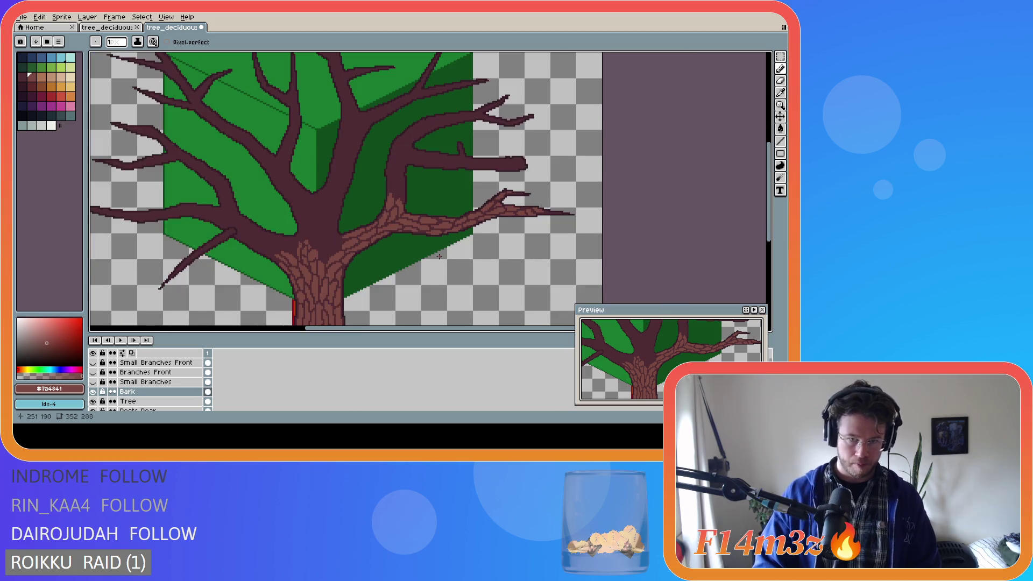
pyautogui.scroll(1, 425, 255)
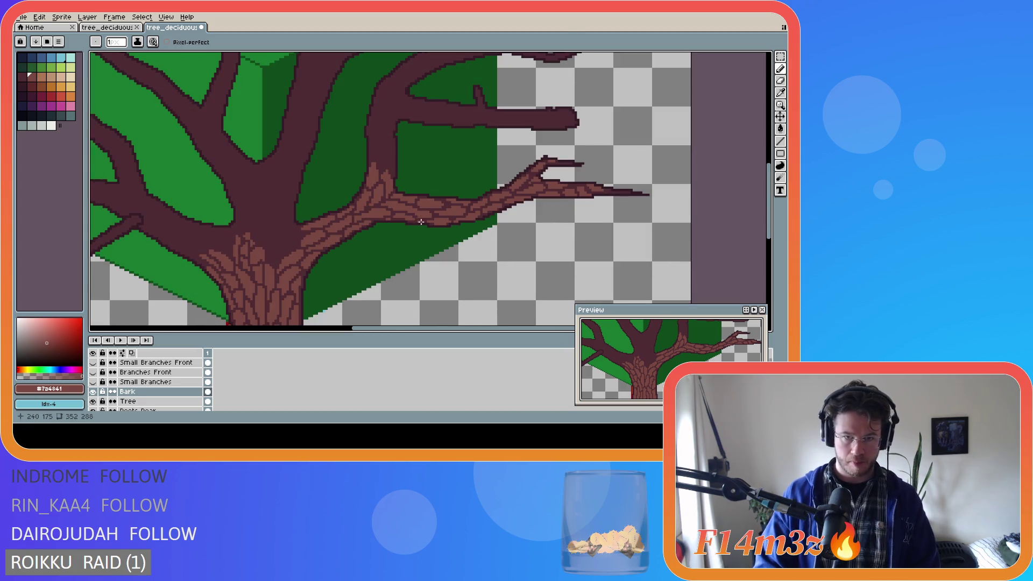
pyautogui.scroll(1, 423, 222)
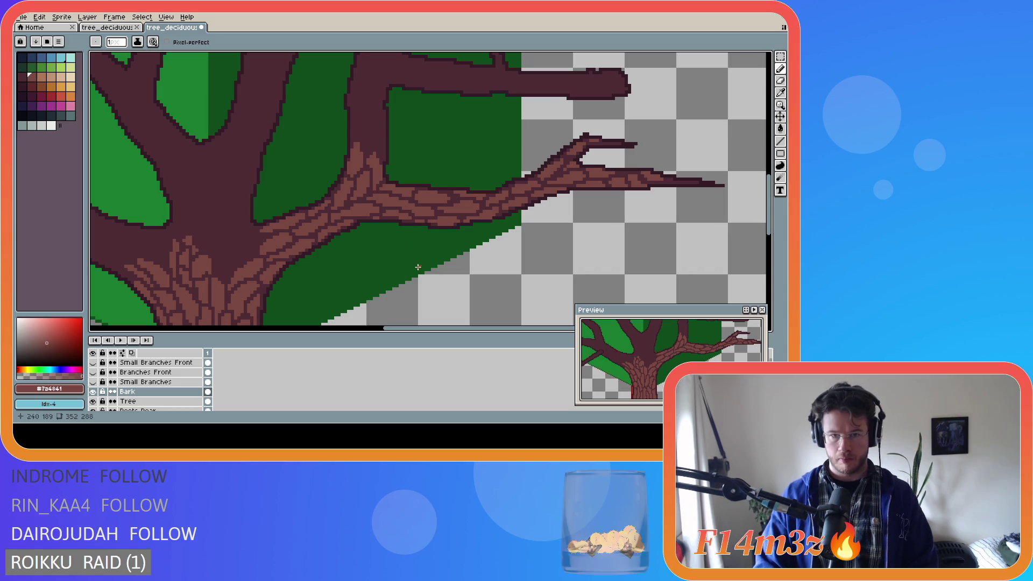
pyautogui.scroll(-1, 426, 280)
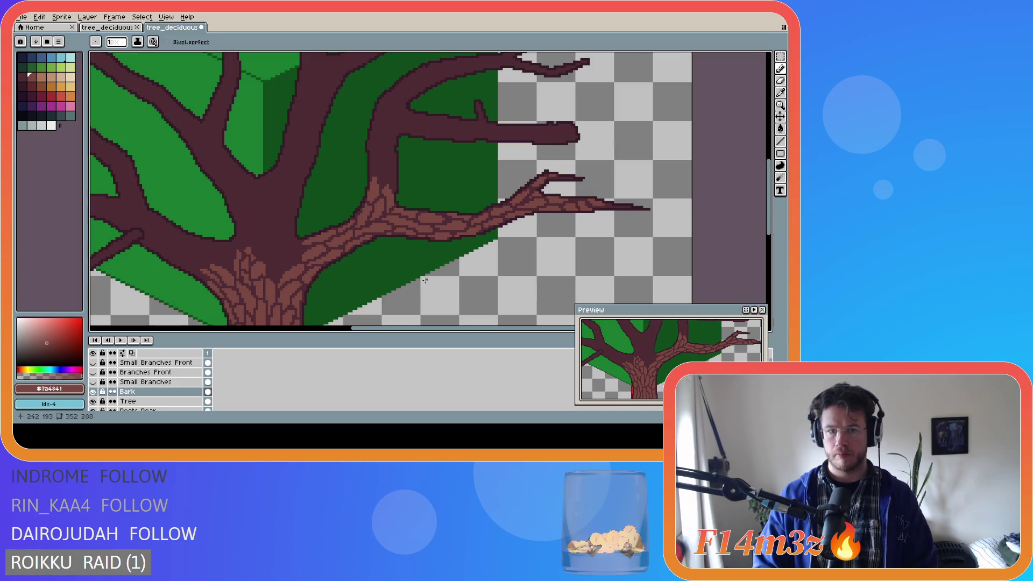
pyautogui.moveTo(376, 328); pyautogui.dragTo(353, 328)
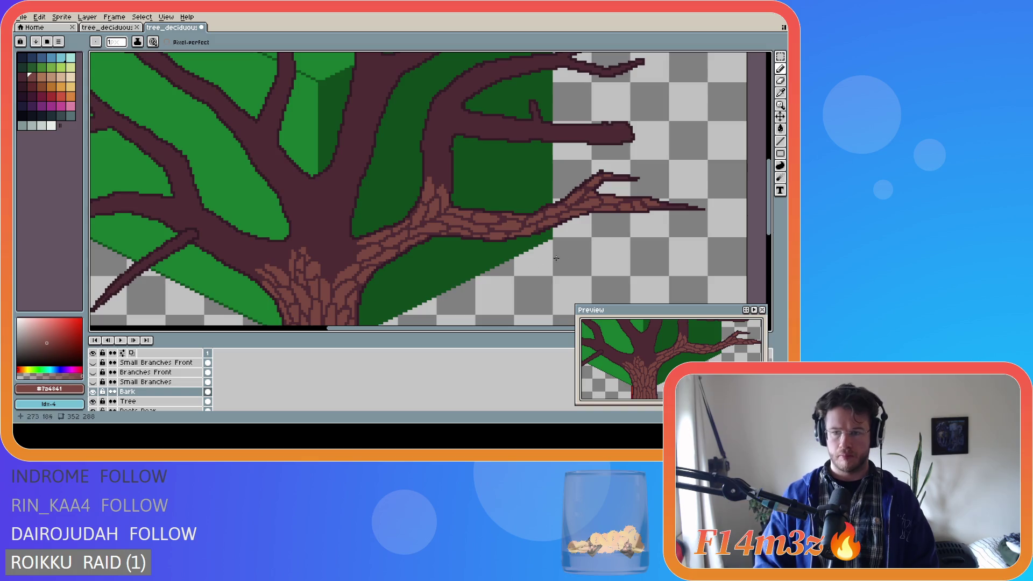
pyautogui.scroll(-2, 609, 280)
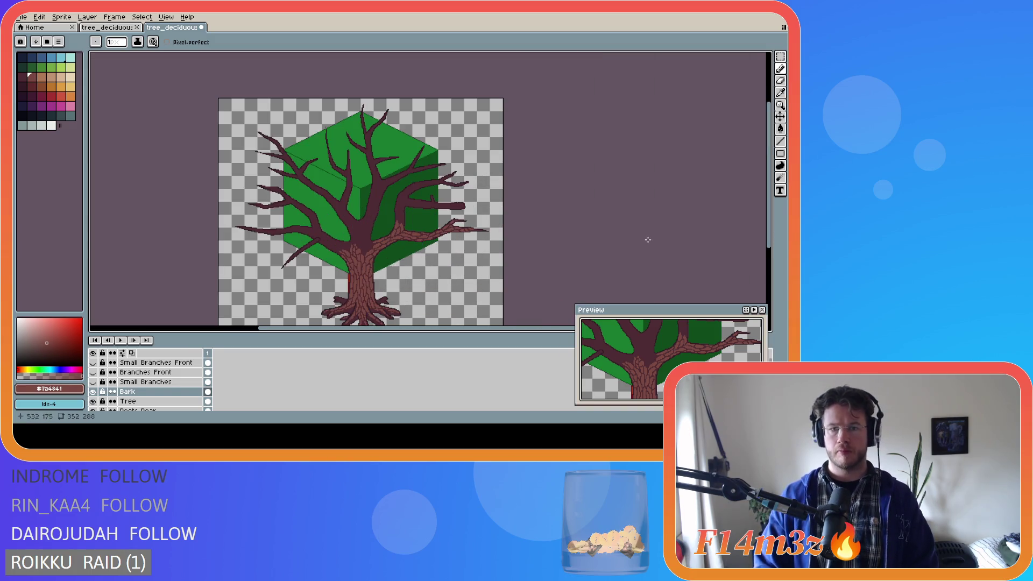
# Save tree_deciduous_large_winter.ase and make the Branches Front layer visible again
pyautogui.moveTo(770, 236); pyautogui.dragTo(769, 249)
pyautogui.hotkey('ctrl', 's')
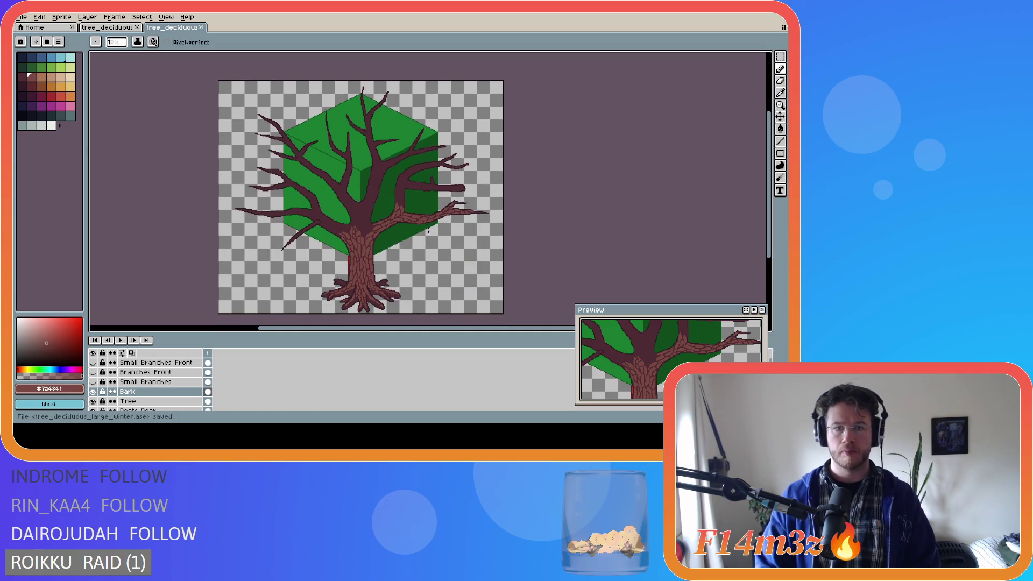
pyautogui.scroll(2, 352, 232)
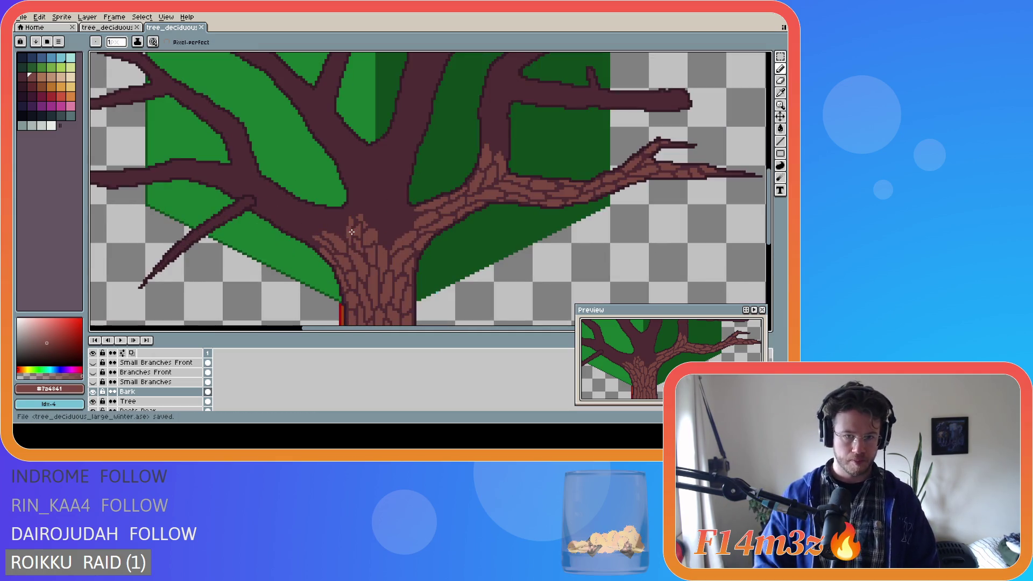
pyautogui.scroll(-2, 397, 238)
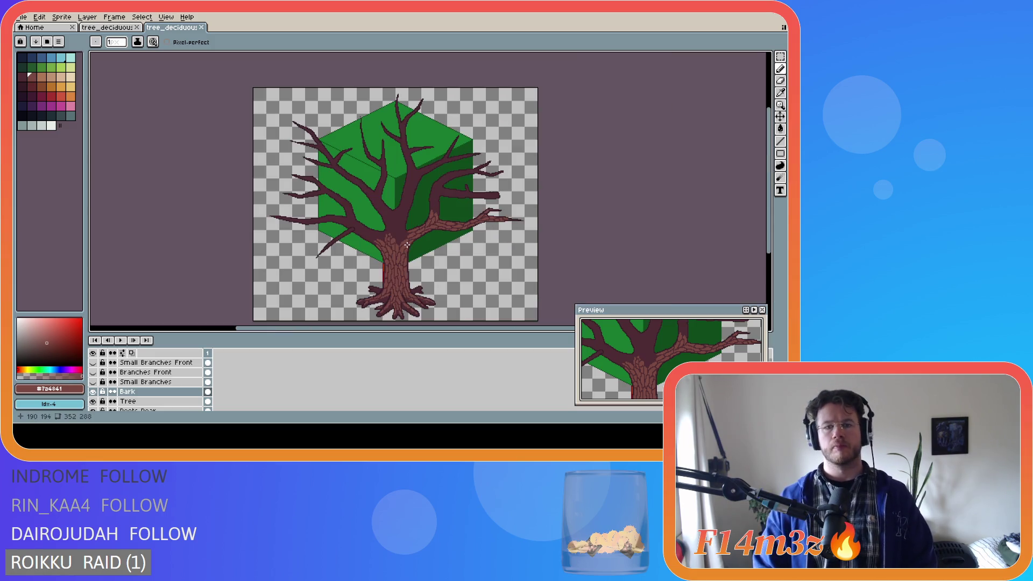
pyautogui.click(93, 373)
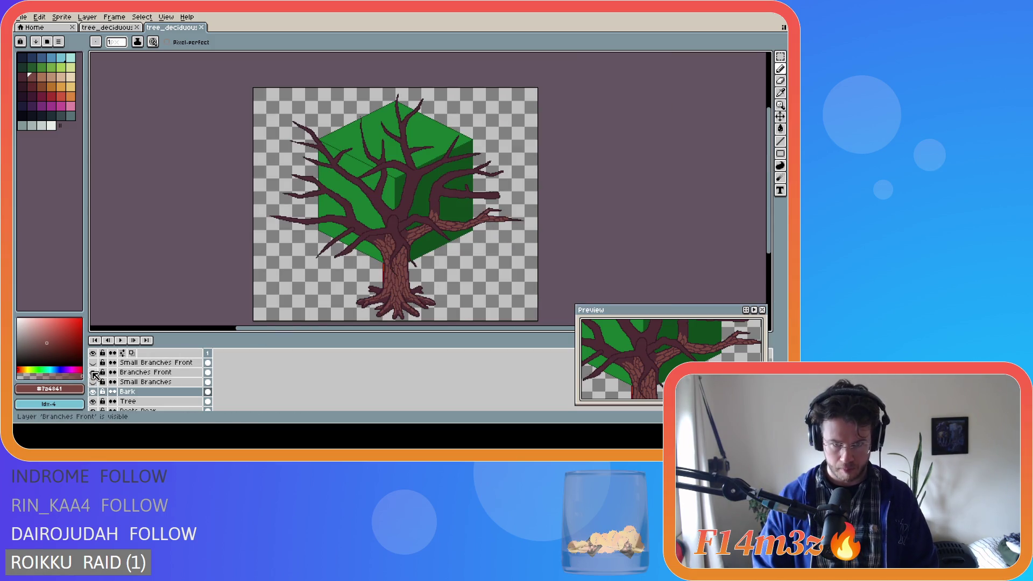
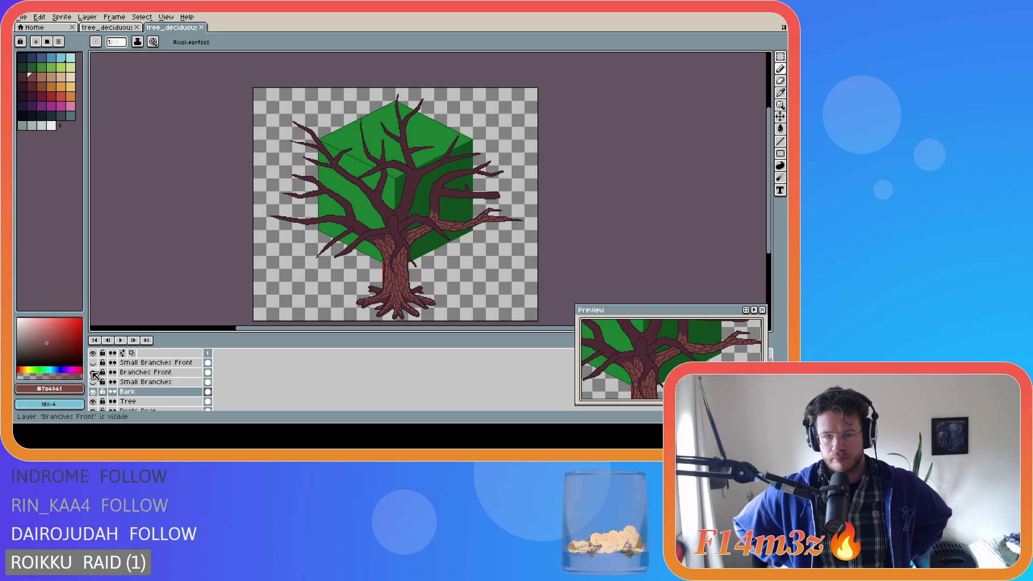
# With the Eraser, remove stray bark pixels along the right branch's lower edge toward its tip
pyautogui.scroll(4, 536, 273)
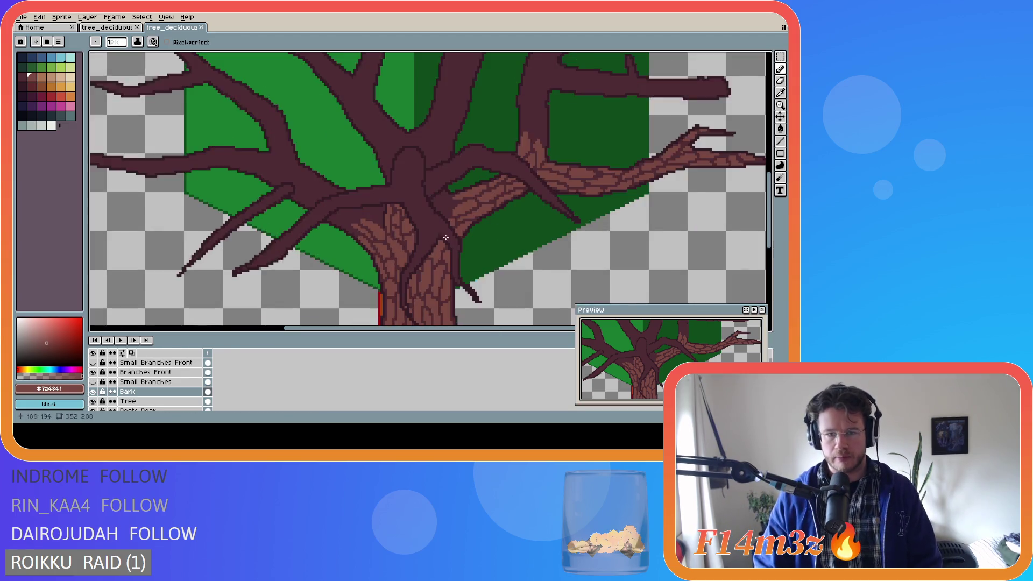
pyautogui.press('e')
pyautogui.hscroll(5, 536, 273)
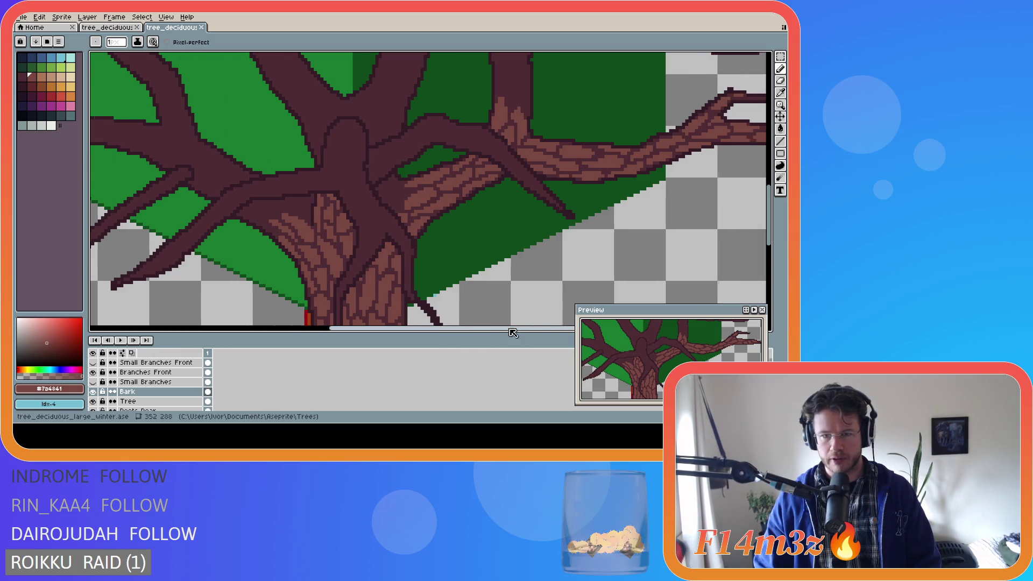
pyautogui.click(450, 179)
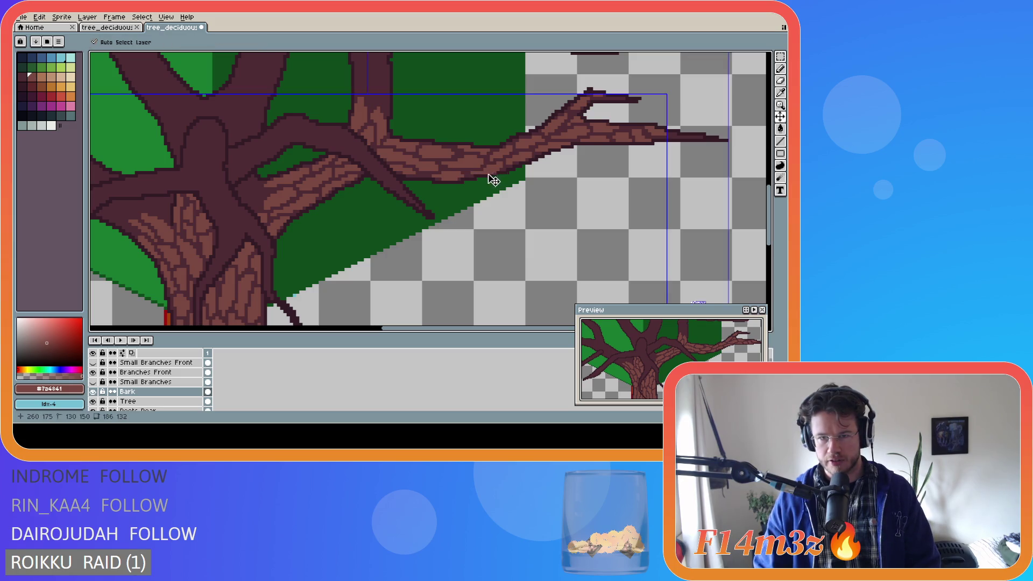
pyautogui.click(521, 163)
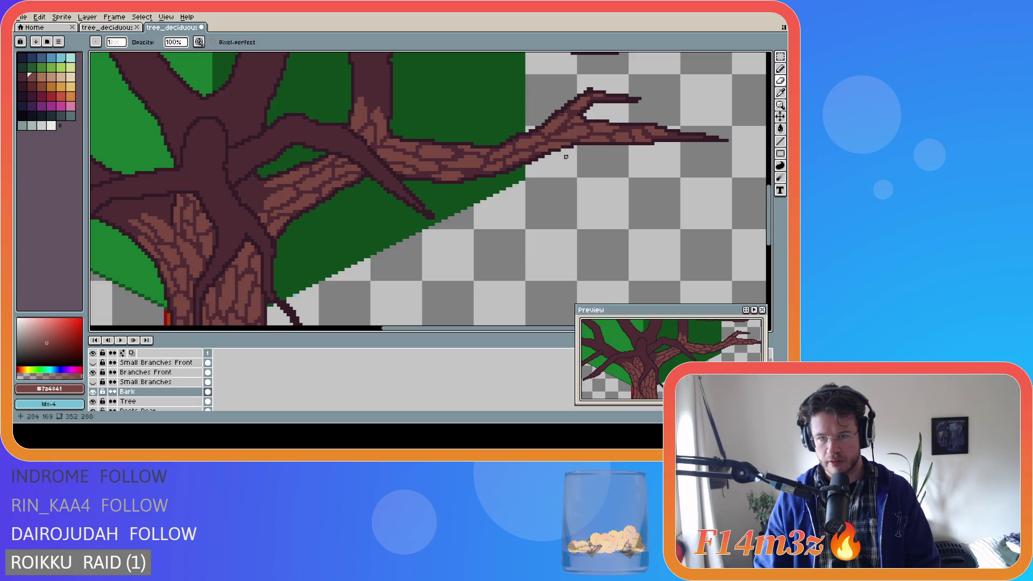
pyautogui.moveTo(543, 151); pyautogui.dragTo(540, 150)
pyautogui.click(553, 148)
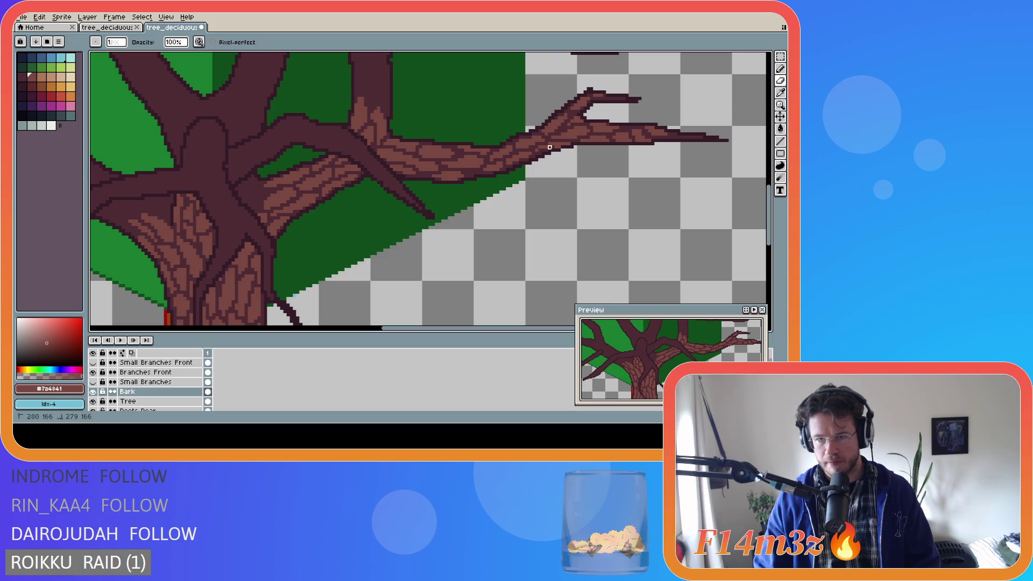
pyautogui.click(579, 140)
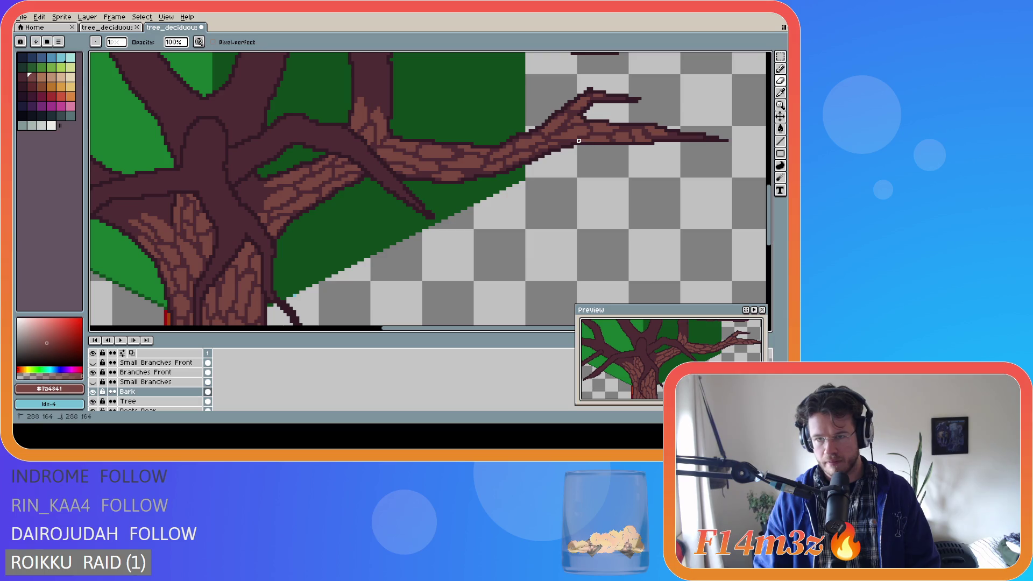
pyautogui.moveTo(613, 141); pyautogui.dragTo(656, 141)
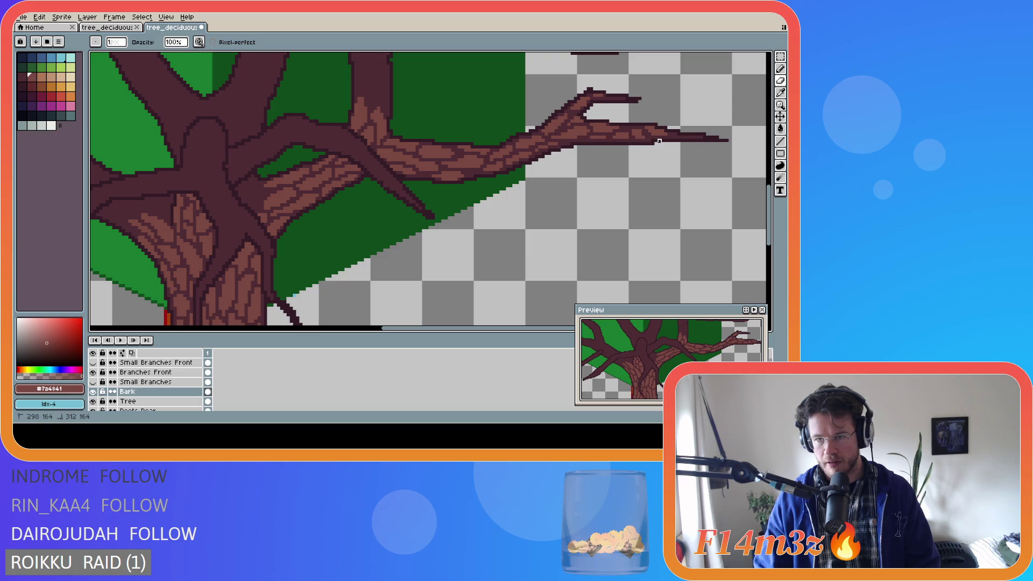
pyautogui.moveTo(434, 176); pyautogui.dragTo(436, 176)
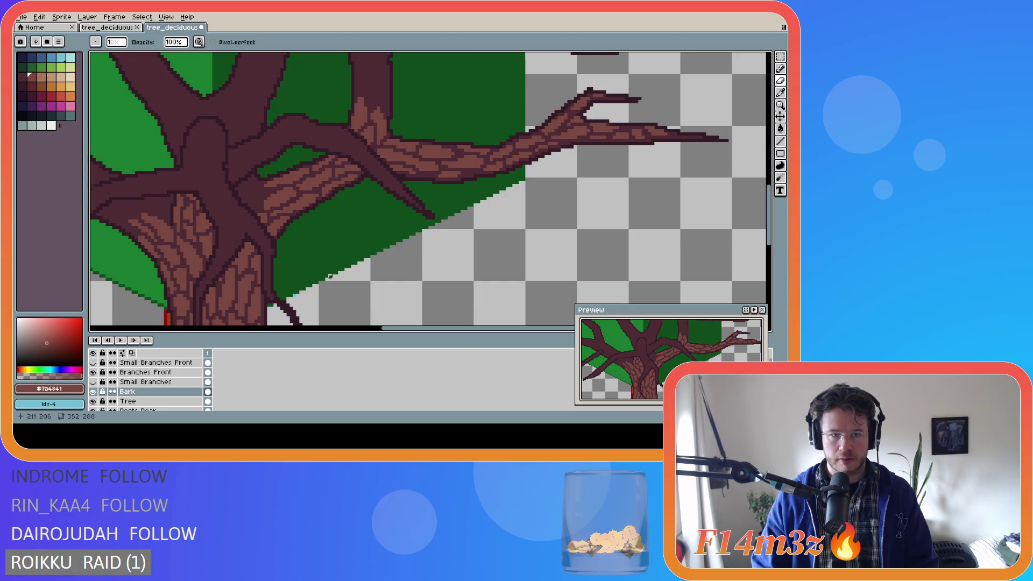
# Zoom in and add a short Pencil touch-up stroke on the right branch
pyautogui.scroll(-2, 323, 253)
pyautogui.scroll(-2, 347, 325)
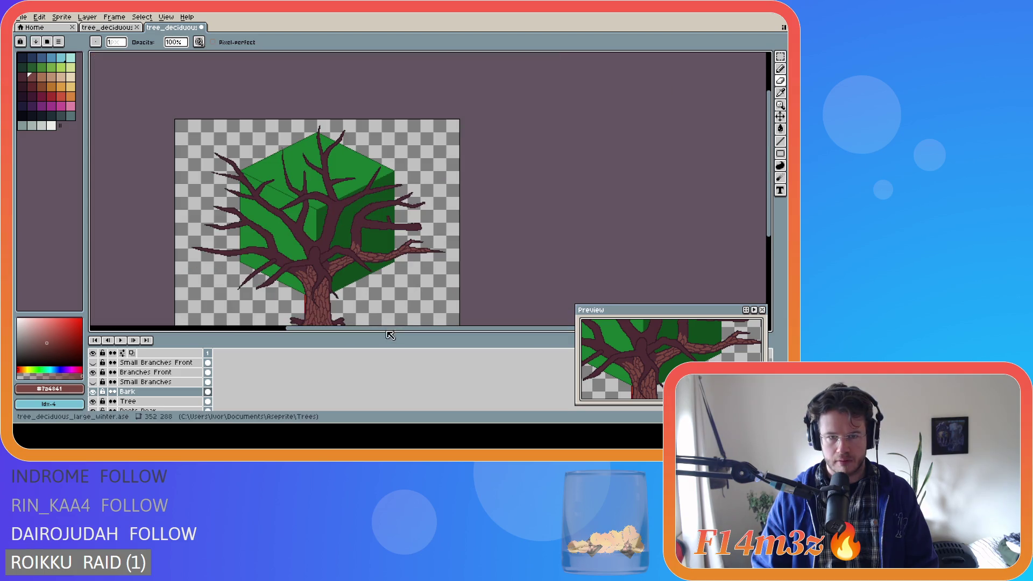
pyautogui.scroll(3, 377, 329)
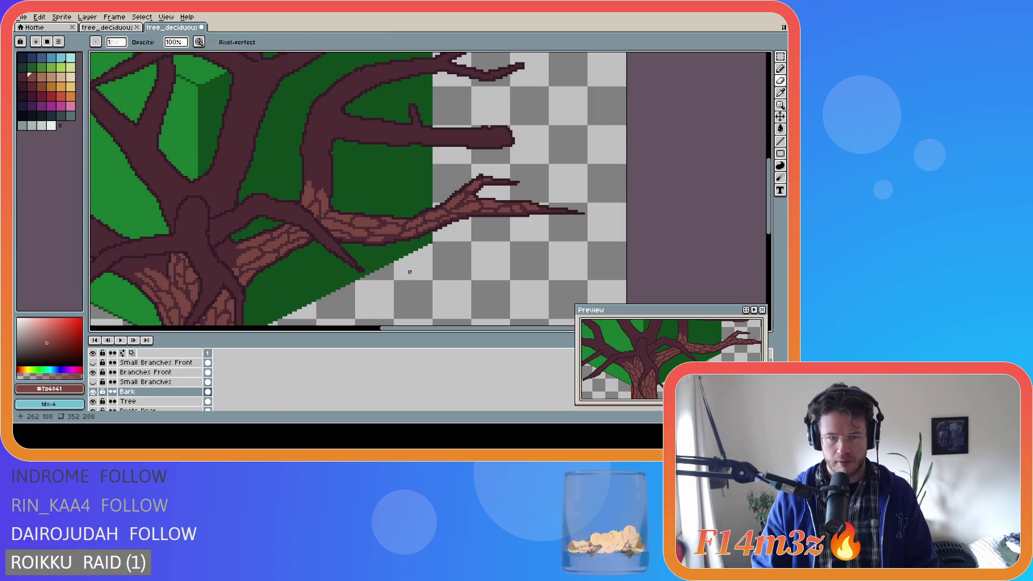
pyautogui.press('v')
pyautogui.scroll(1, 387, 245)
pyautogui.press('b')
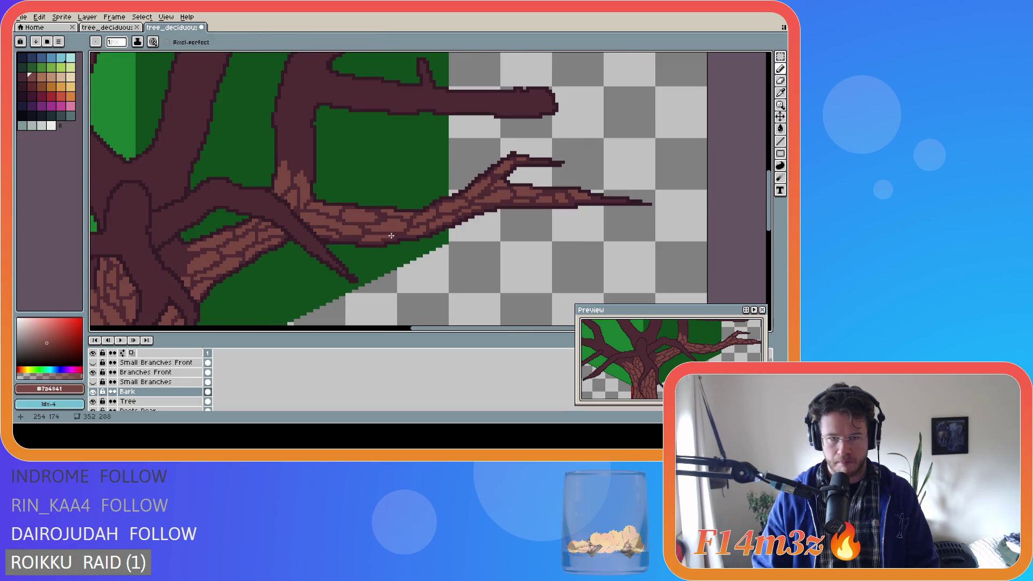
pyautogui.scroll(-2, 380, 257)
pyautogui.scroll(2, 359, 265)
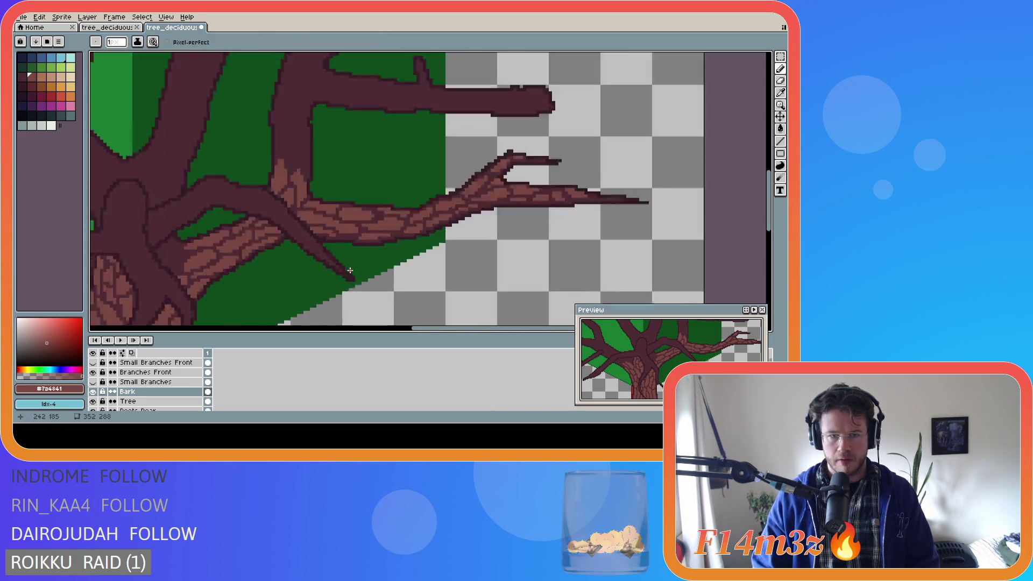
pyautogui.moveTo(395, 233); pyautogui.dragTo(393, 232)
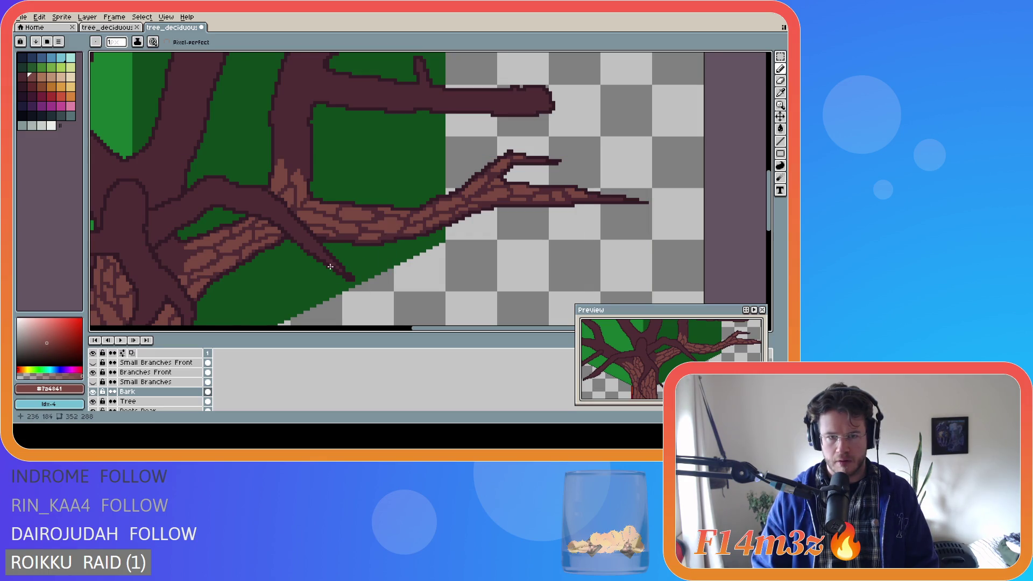
# Zoom back out to view the whole tree sprite
pyautogui.scroll(-2, 331, 270)
pyautogui.scroll(-2, 376, 289)
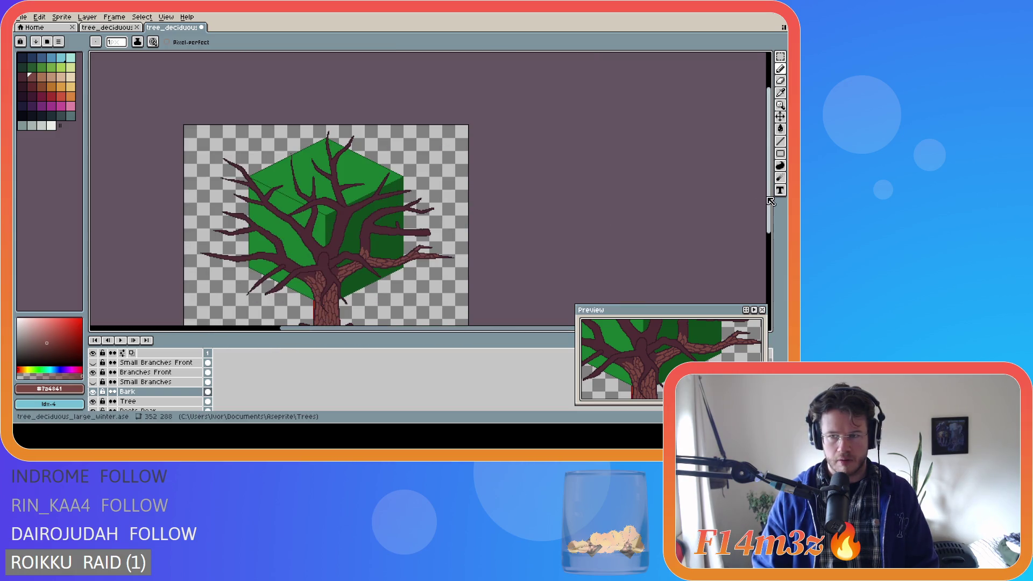
pyautogui.moveTo(770, 200); pyautogui.dragTo(770, 230)
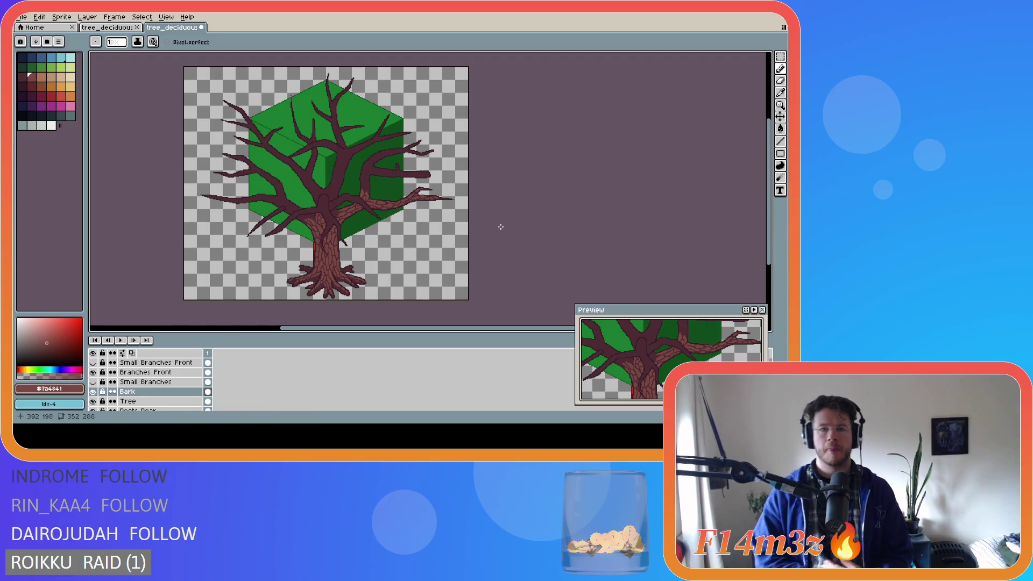
# Zoom in to inspect the bark texture on the trunk and branches
pyautogui.scroll(7, 427, 166)
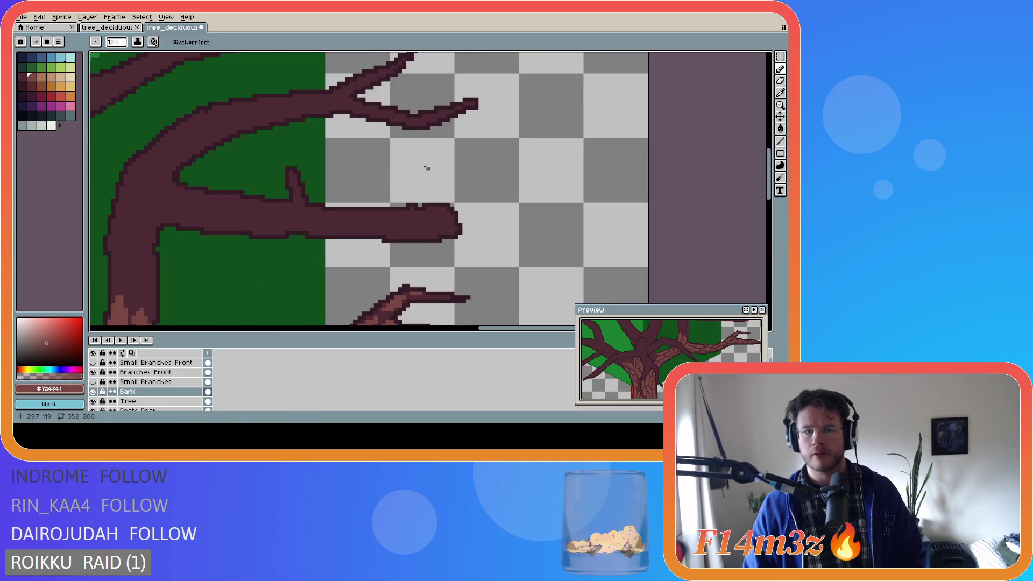
pyautogui.moveTo(773, 183); pyautogui.dragTo(773, 212)
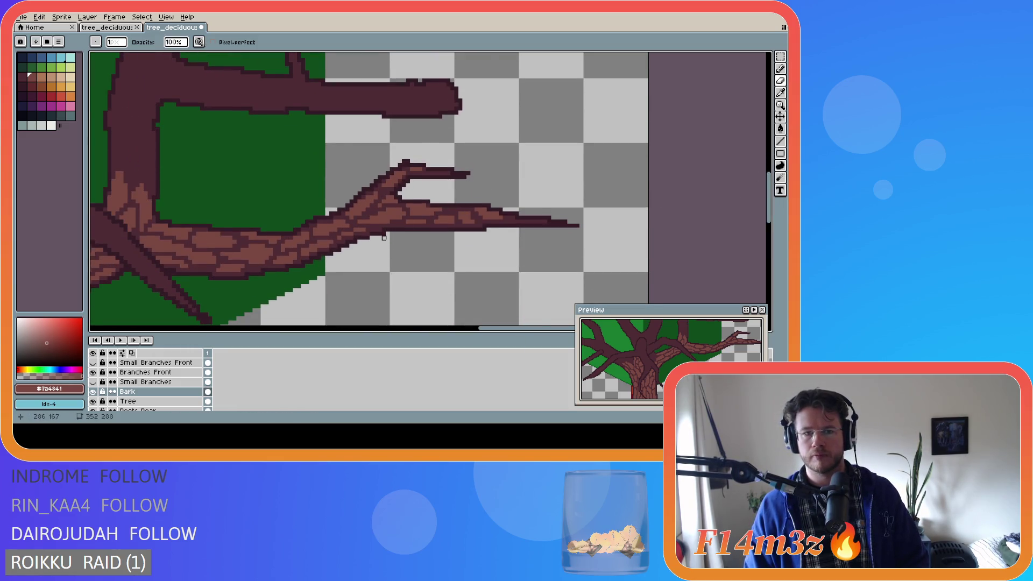
pyautogui.scroll(-5, 384, 233)
pyautogui.scroll(4, 365, 291)
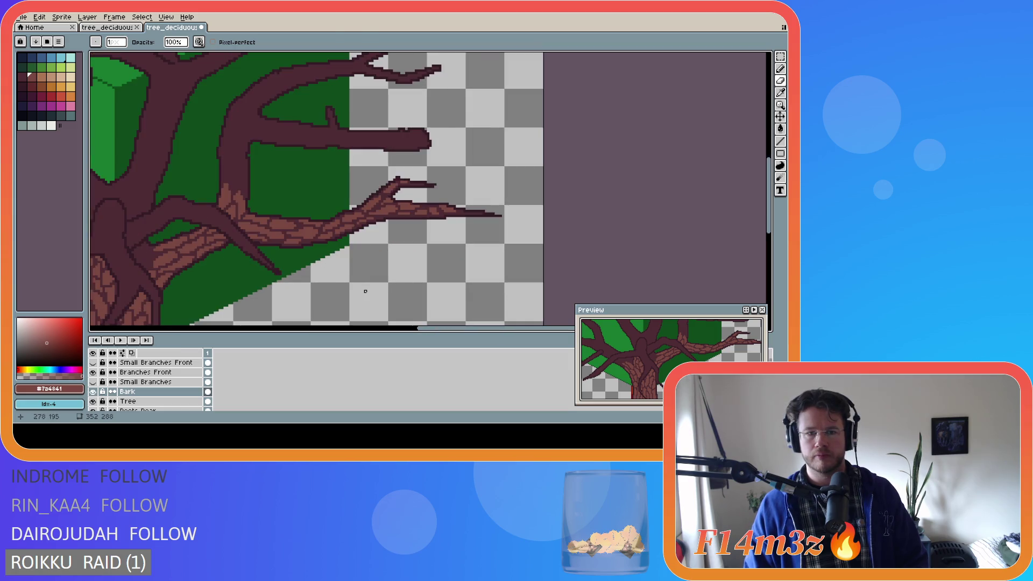
pyautogui.scroll(1, 365, 291)
pyautogui.scroll(1, 408, 165)
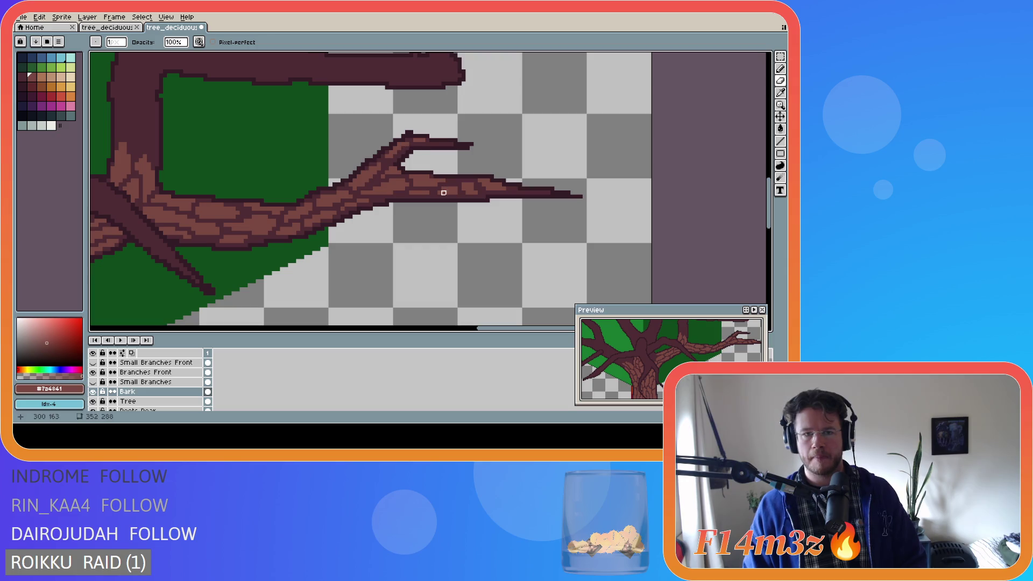
# Zoom out to the whole tree and make the colour palette panel slightly narrower
pyautogui.scroll(-2, 367, 248)
pyautogui.scroll(-1, 527, 258)
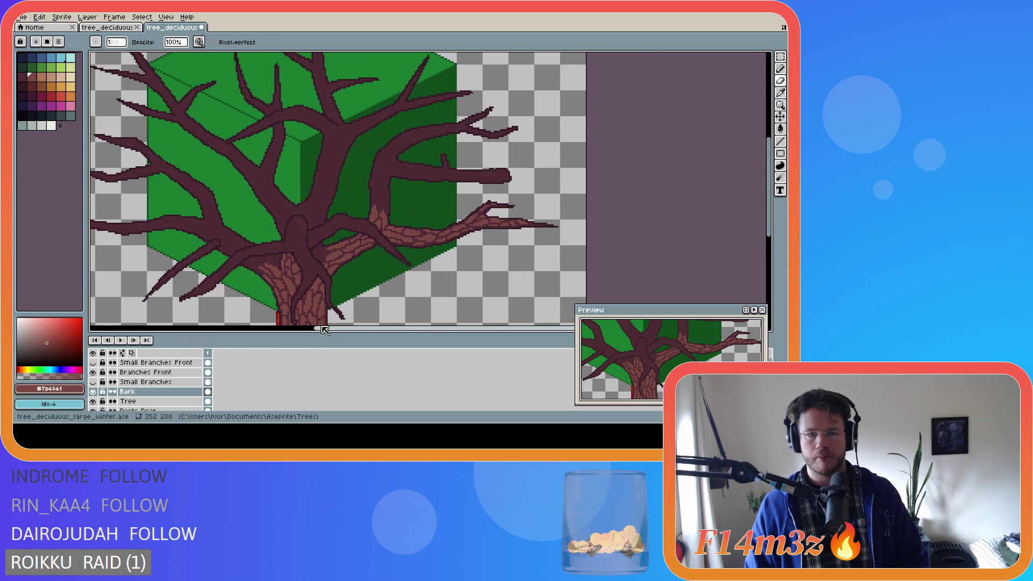
pyautogui.scroll(-1, 729, 212)
pyautogui.moveTo(768, 220); pyautogui.dragTo(768, 229)
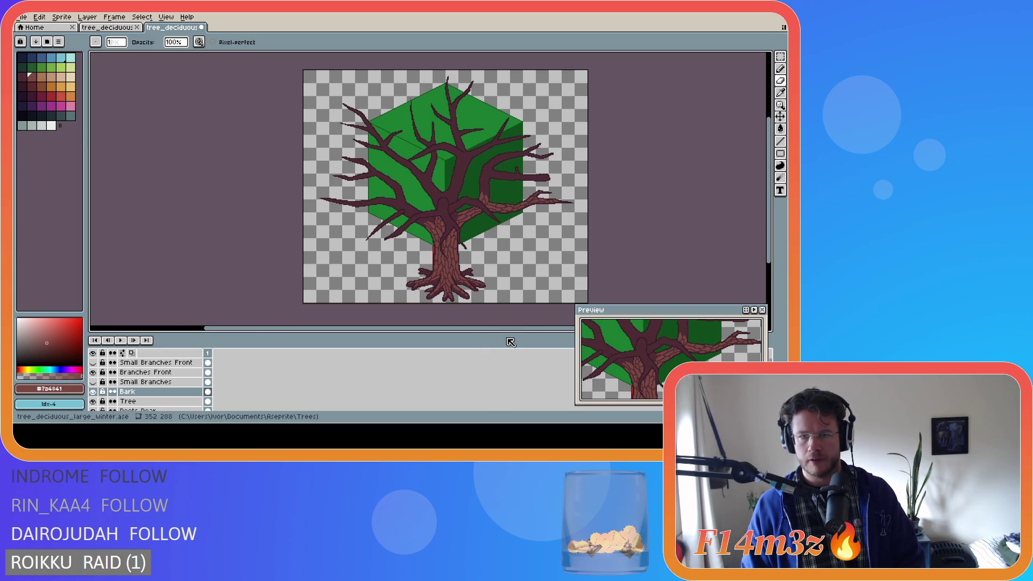
pyautogui.moveTo(491, 336)
pyautogui.mouseDown()
pyautogui.moveTo(483, 332)
pyautogui.moveTo(516, 332)
pyautogui.mouseUp()
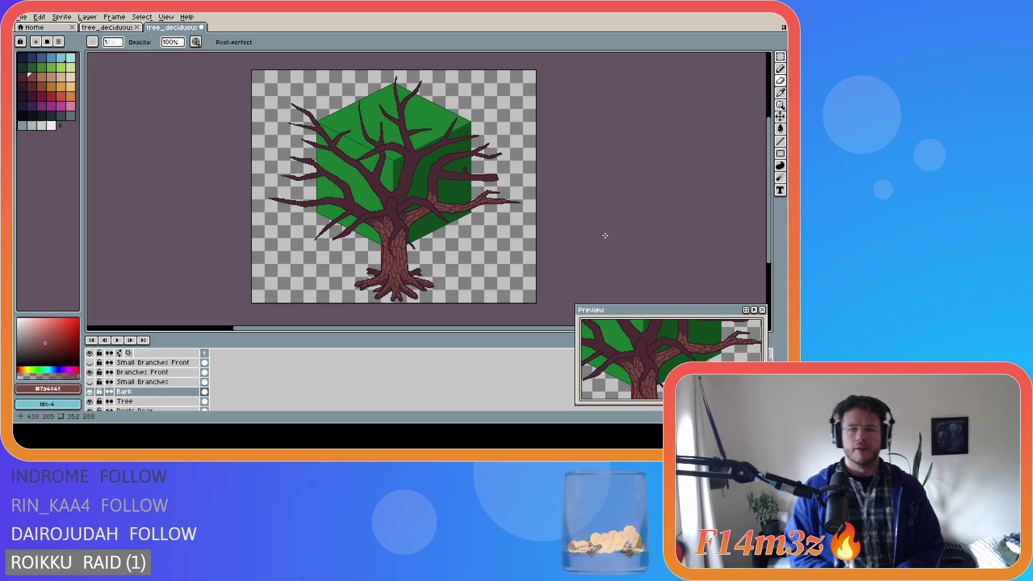